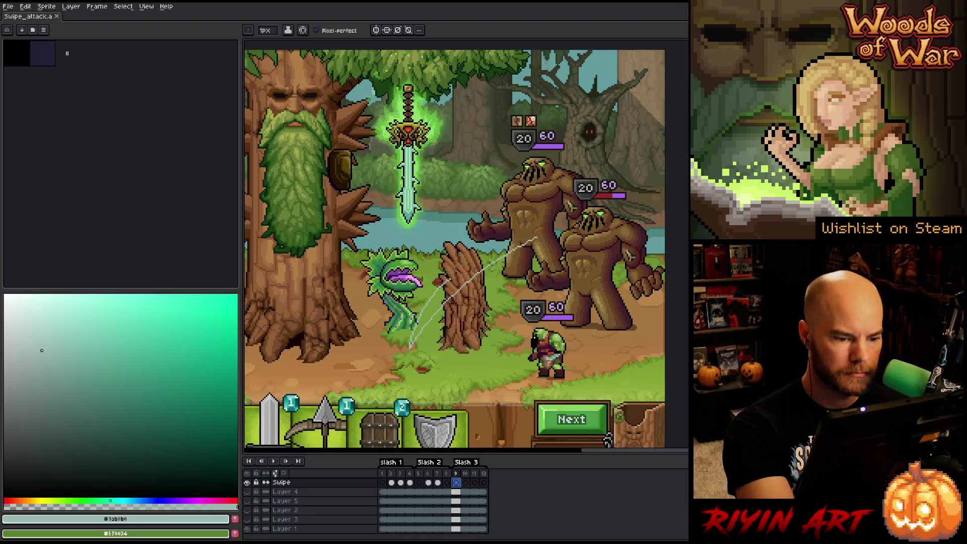
# Step: Pencil the inner and outer edges of the swipe arc on frame 9, undoing bad strokes
pyautogui.hotkey('ctrl', 'z')
pyautogui.moveTo(403, 348)
pyautogui.mouseDown()
pyautogui.moveTo(425, 302)
pyautogui.moveTo(537, 240)
pyautogui.mouseUp()
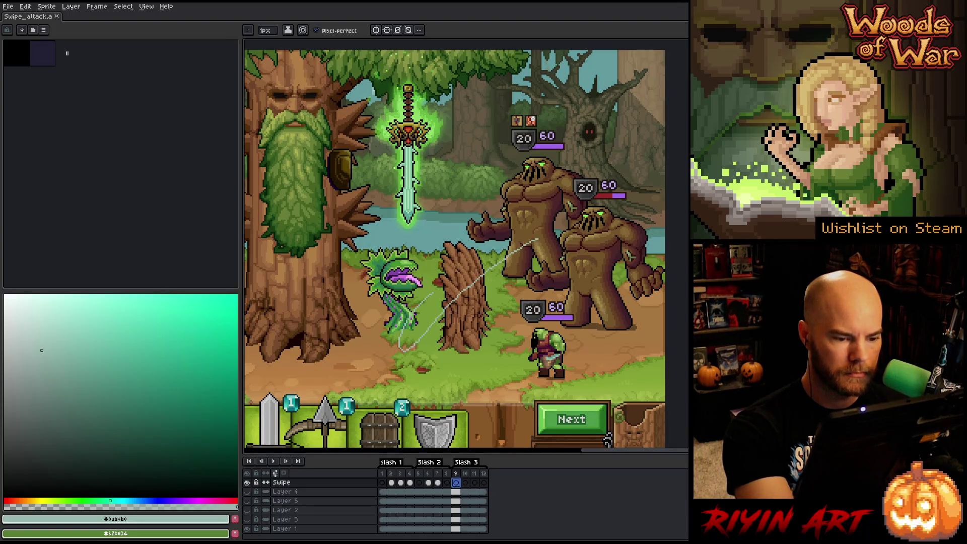
pyautogui.hotkey('ctrl', 'z')
pyautogui.hotkey('ctrl', 'z')
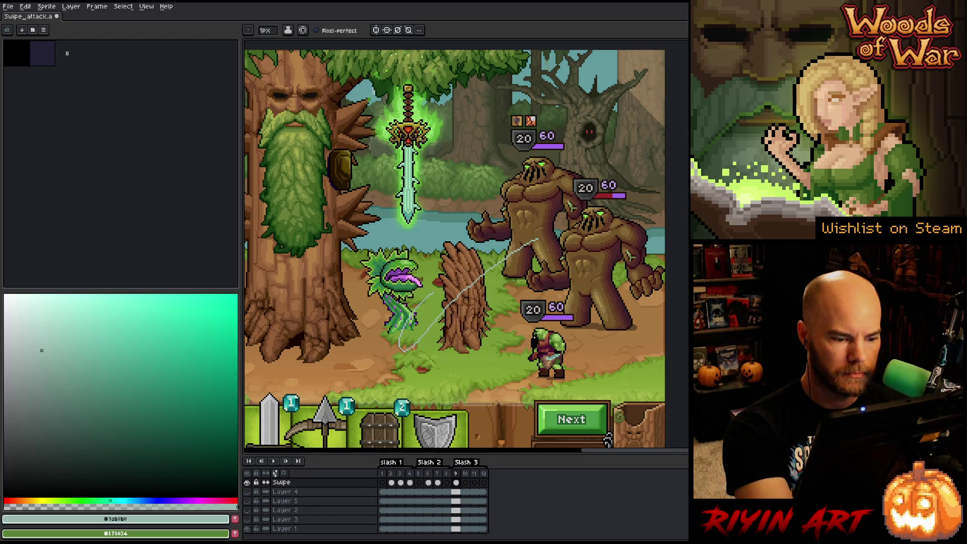
pyautogui.moveTo(405, 309)
pyautogui.mouseDown()
pyautogui.moveTo(430, 359)
pyautogui.moveTo(436, 323)
pyautogui.moveTo(518, 233)
pyautogui.mouseUp()
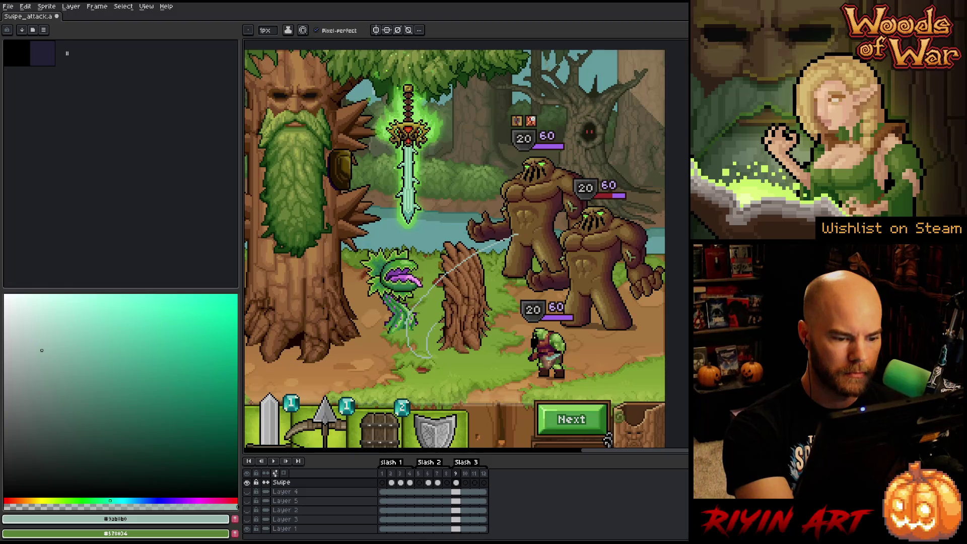
pyautogui.moveTo(436, 323); pyautogui.dragTo(551, 227)
pyautogui.hotkey('ctrl', 'z')
pyautogui.press('e')
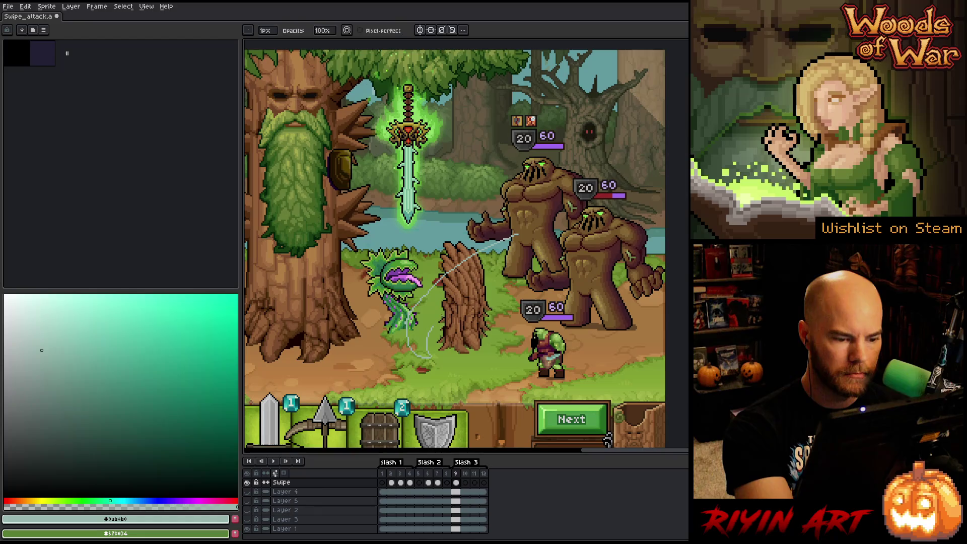
pyautogui.press('b')
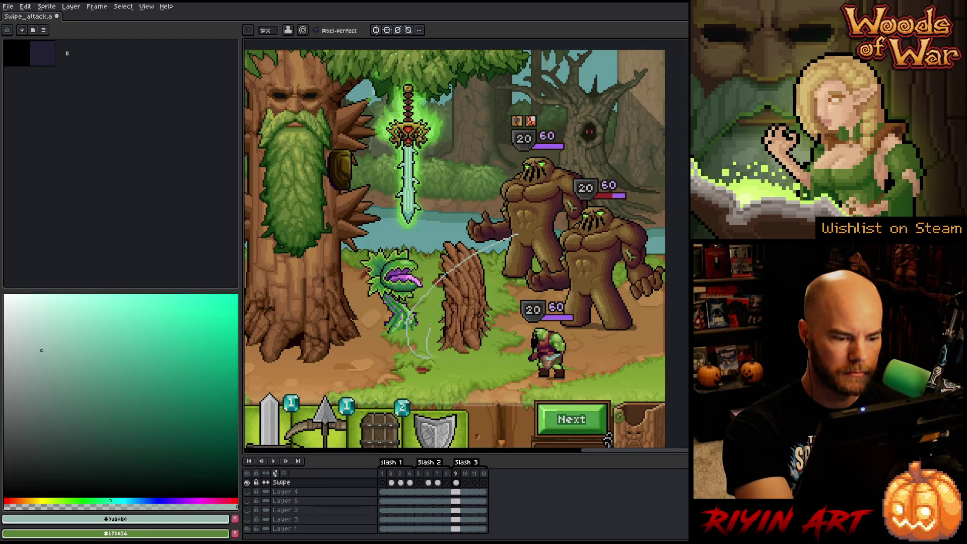
pyautogui.moveTo(437, 314); pyautogui.dragTo(560, 223)
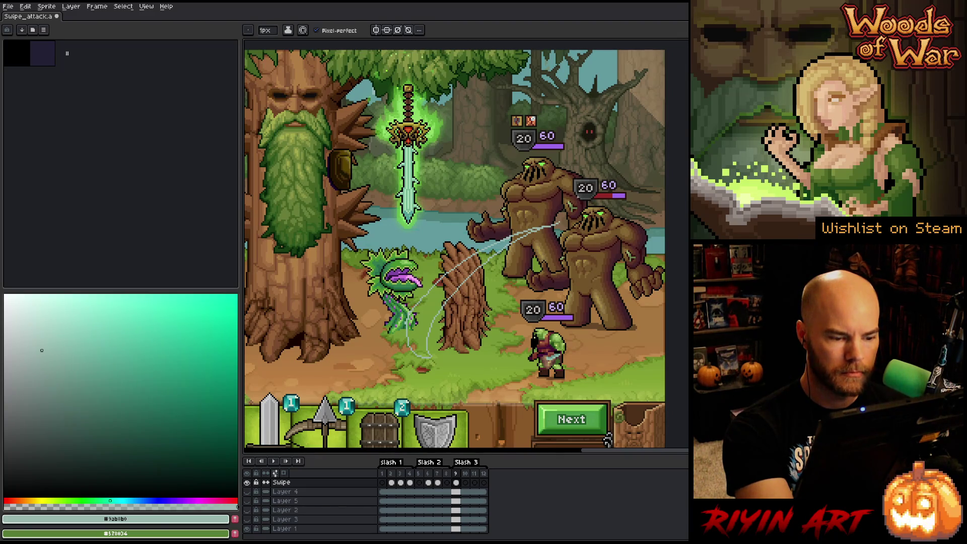
# Step: Bucket-fill the arc with pale teal, move to frame 10, and hide the background layers
pyautogui.press('g')
pyautogui.click(418, 323)
pyautogui.press('b')
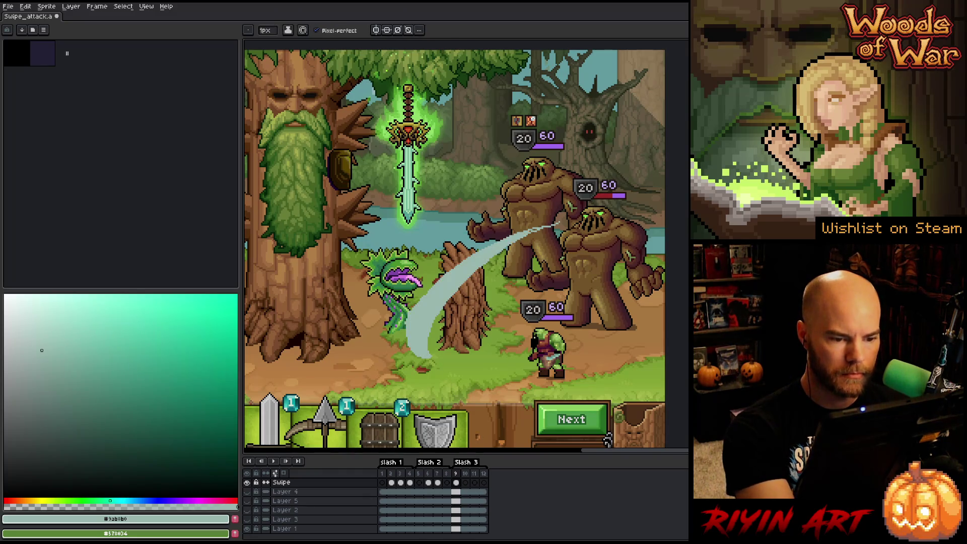
pyautogui.press('Right')
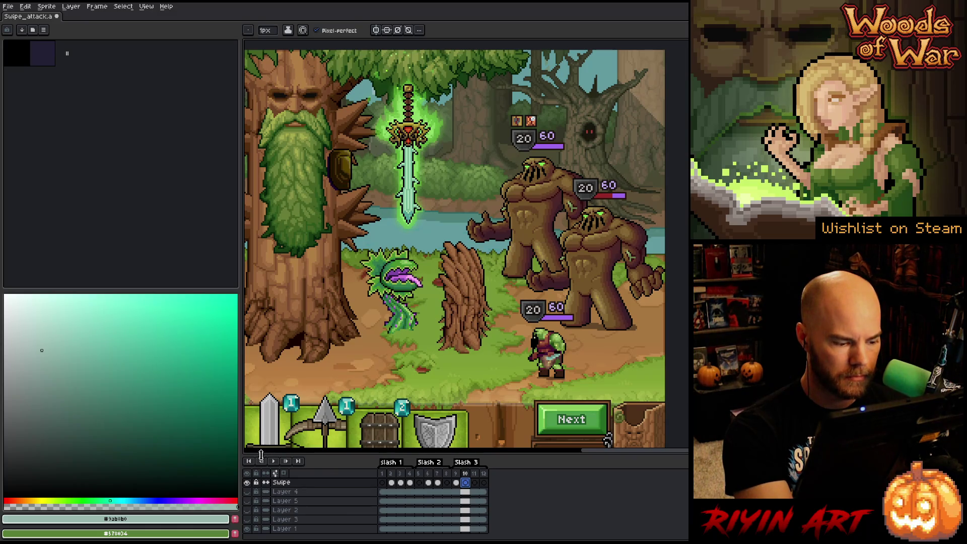
pyautogui.keyDown('alt'); pyautogui.click(247, 482); pyautogui.keyUp('alt')
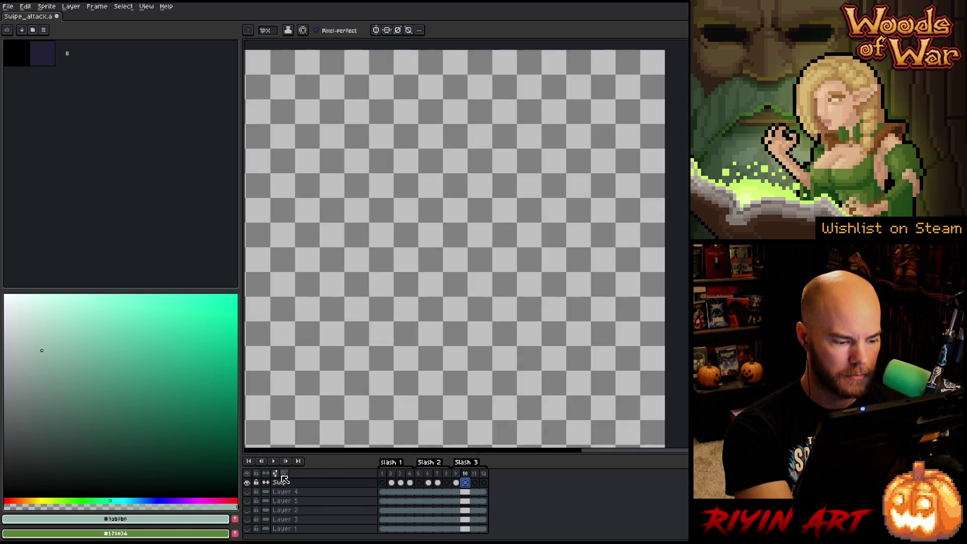
# Step: Turn on onion skin, then trace and fill a teal swipe outline on frame 11
pyautogui.click(283, 473)
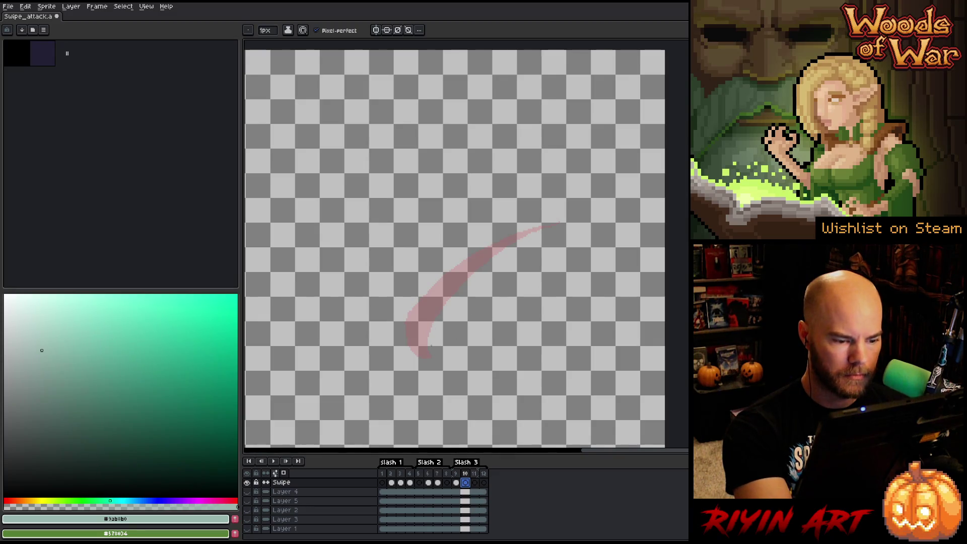
pyautogui.moveTo(456, 482); pyautogui.dragTo(465, 482)
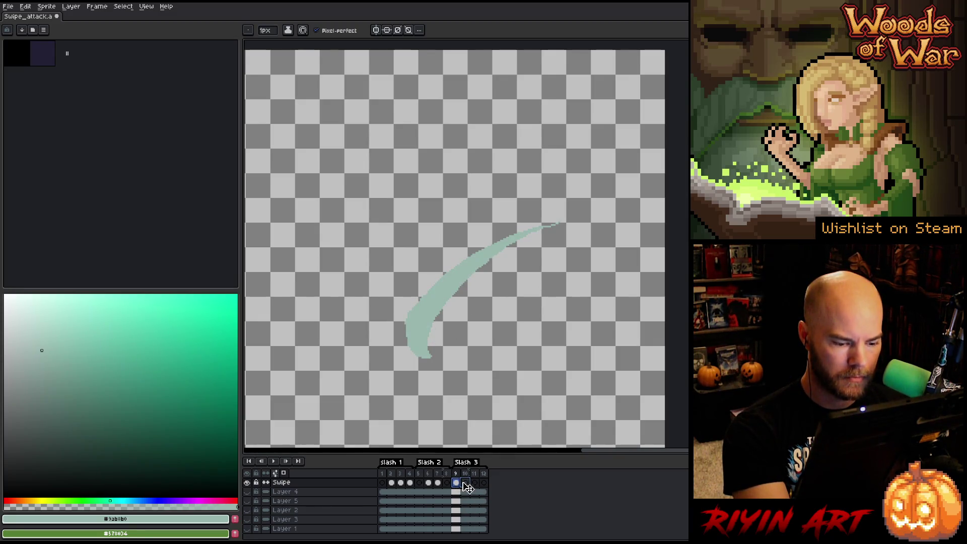
pyautogui.click(475, 483)
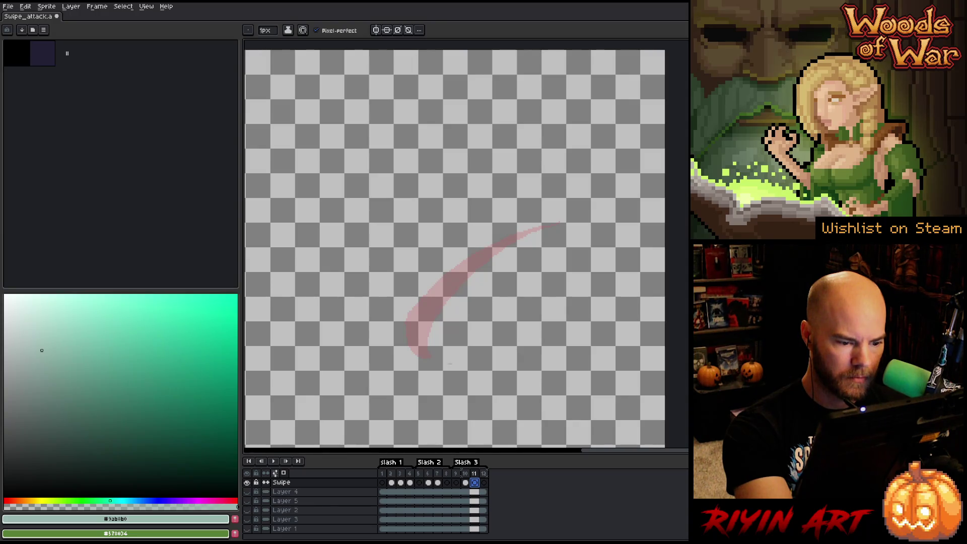
pyautogui.moveTo(437, 321)
pyautogui.mouseDown()
pyautogui.moveTo(493, 257)
pyautogui.moveTo(412, 330)
pyautogui.moveTo(410, 352)
pyautogui.moveTo(436, 370)
pyautogui.mouseUp()
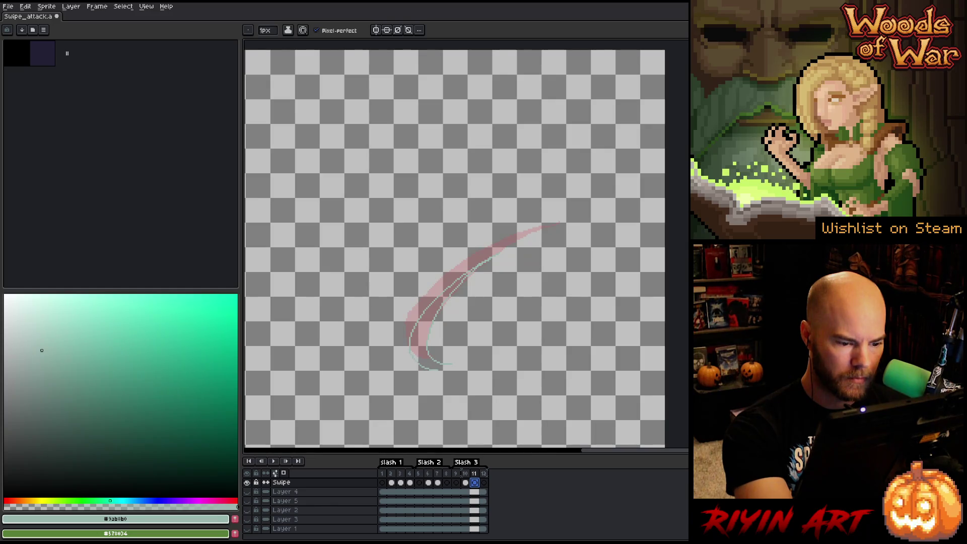
pyautogui.press('g')
pyautogui.click(421, 335)
pyautogui.press('b')
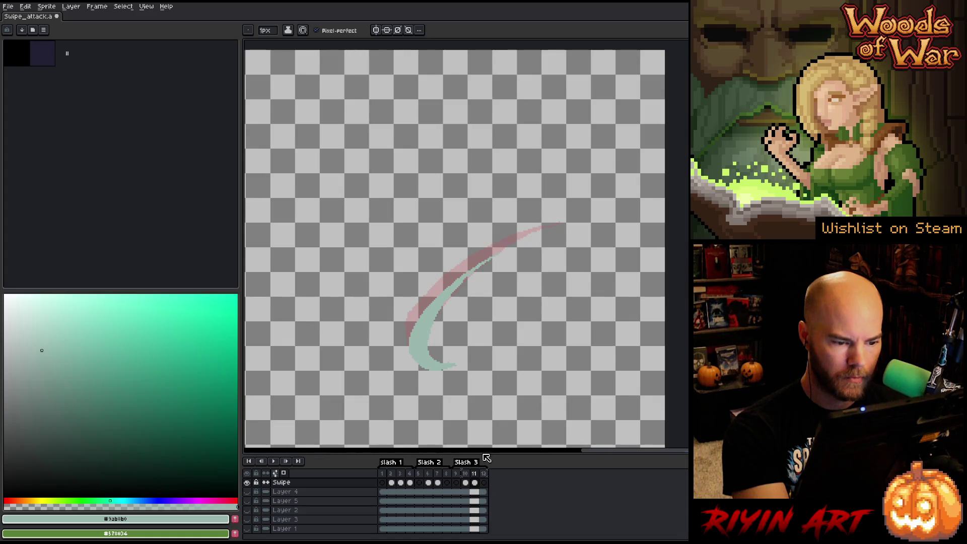
# Step: Lasso-delete the slash and redraw its two teal edge lines along the red slash
pyautogui.press('q')
pyautogui.moveTo(549, 215)
pyautogui.mouseDown()
pyautogui.moveTo(479, 233)
pyautogui.moveTo(400, 346)
pyautogui.moveTo(557, 258)
pyautogui.mouseUp()
pyautogui.press('Delete')
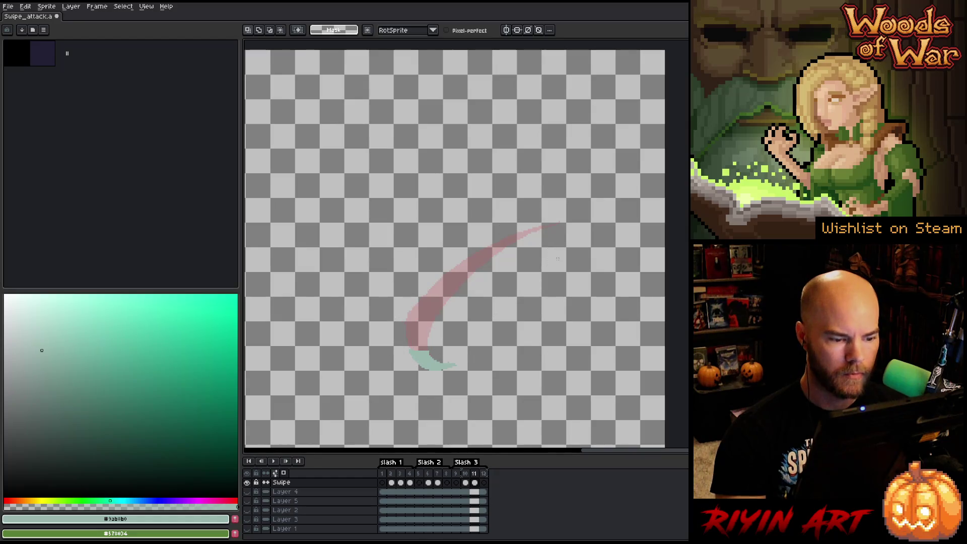
pyautogui.press('b')
pyautogui.moveTo(425, 348); pyautogui.dragTo(498, 244)
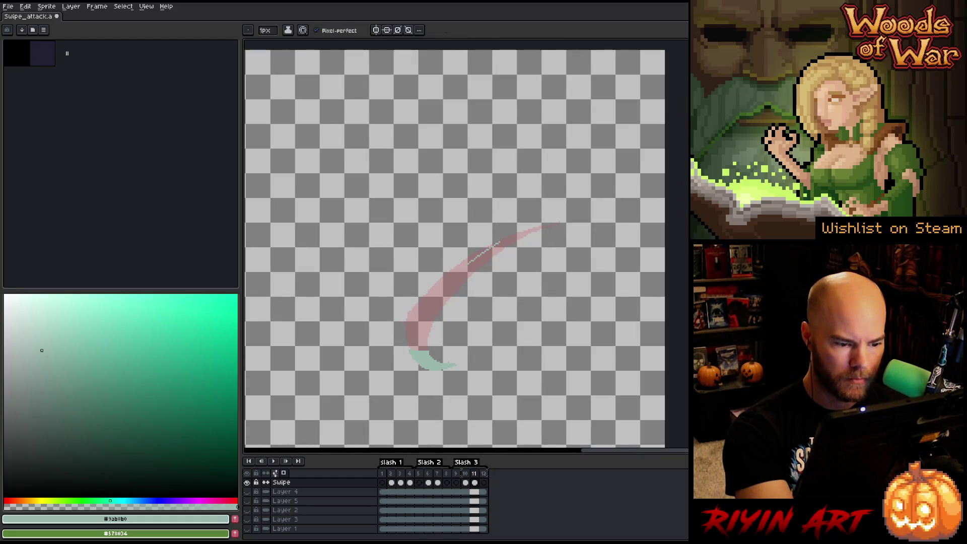
pyautogui.moveTo(409, 348)
pyautogui.mouseDown()
pyautogui.moveTo(408, 333)
pyautogui.moveTo(509, 233)
pyautogui.mouseUp()
pyautogui.hotkey('ctrl', 'z')
pyautogui.moveTo(409, 346)
pyautogui.mouseDown()
pyautogui.moveTo(426, 300)
pyautogui.moveTo(506, 236)
pyautogui.mouseUp()
# Step: Fill between the slash lines with teal and extend the tip up to the right
pyautogui.press('g')
pyautogui.click(410, 335)
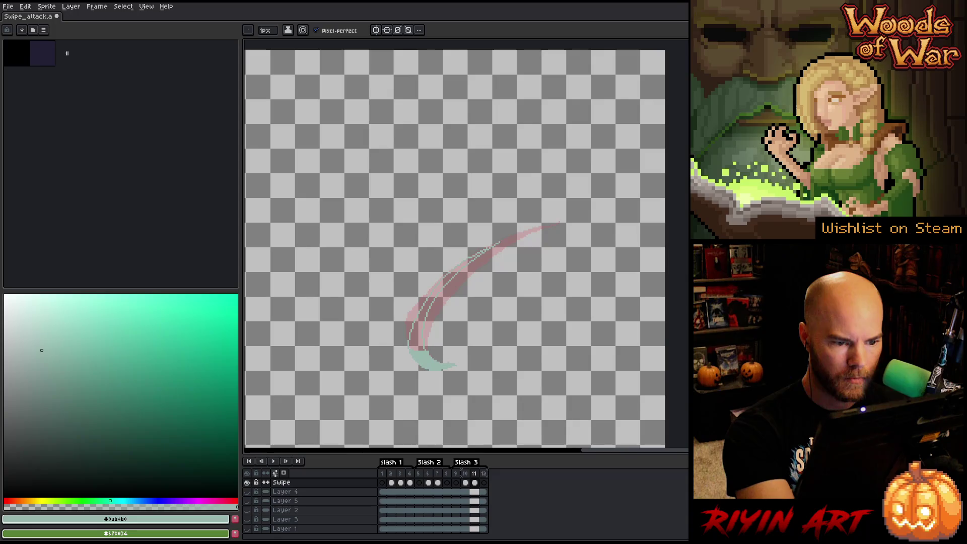
pyautogui.click(423, 312)
pyautogui.press('b')
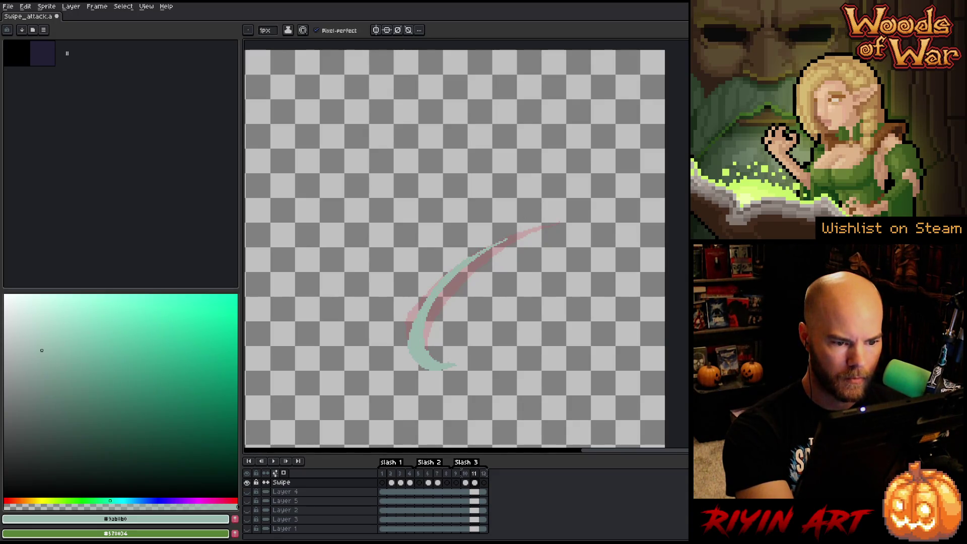
pyautogui.moveTo(506, 241); pyautogui.dragTo(517, 235)
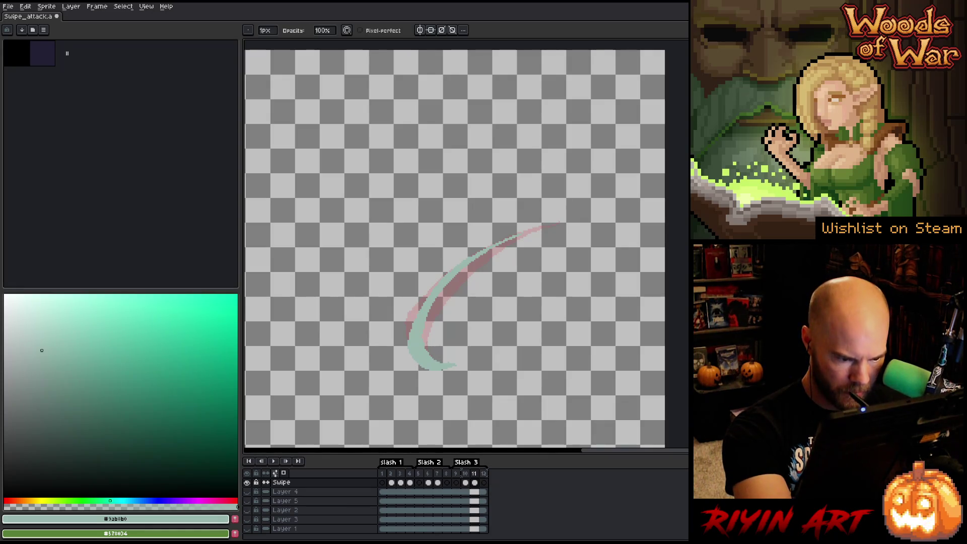
# Step: Tidy frame 11 with the eraser, then advance to blank frame 12
pyautogui.press('b')
pyautogui.press('e')
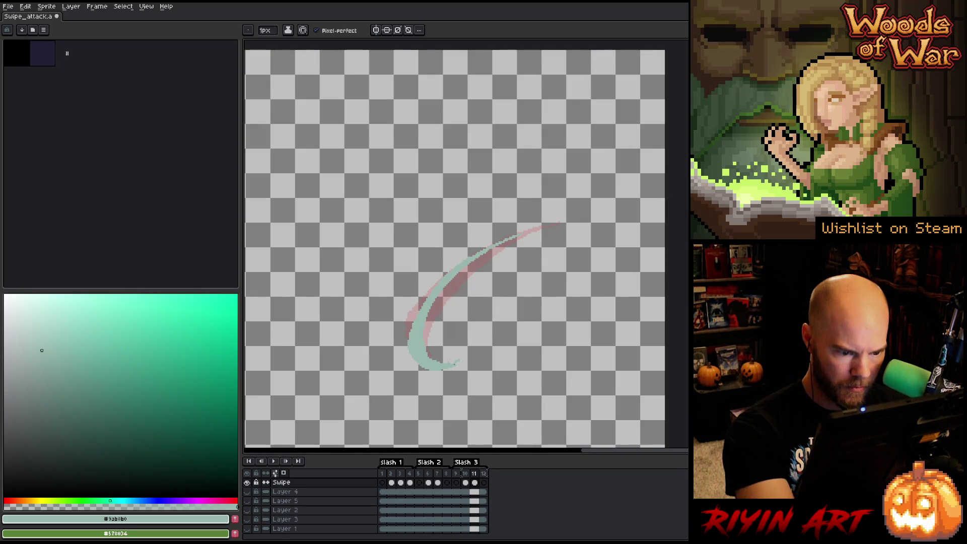
pyautogui.press('space')
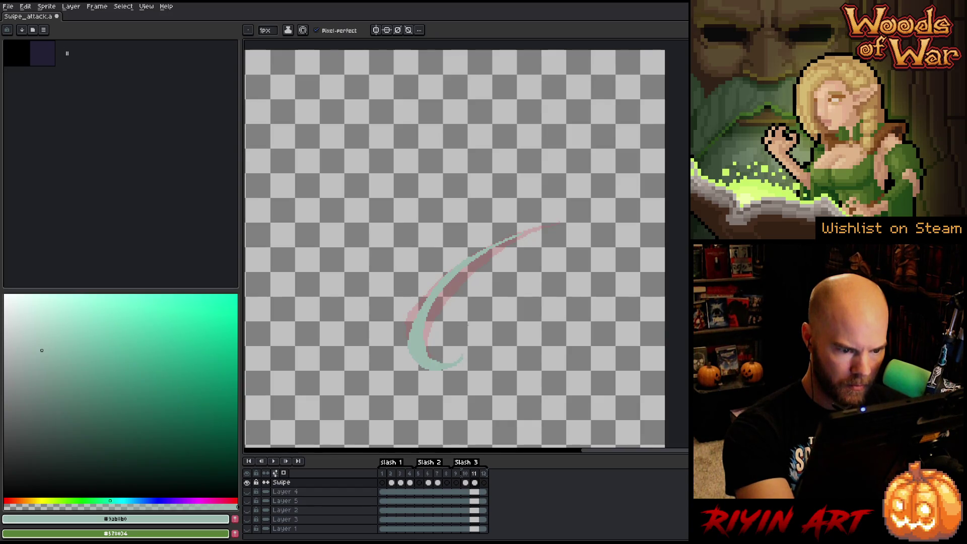
pyautogui.press('e')
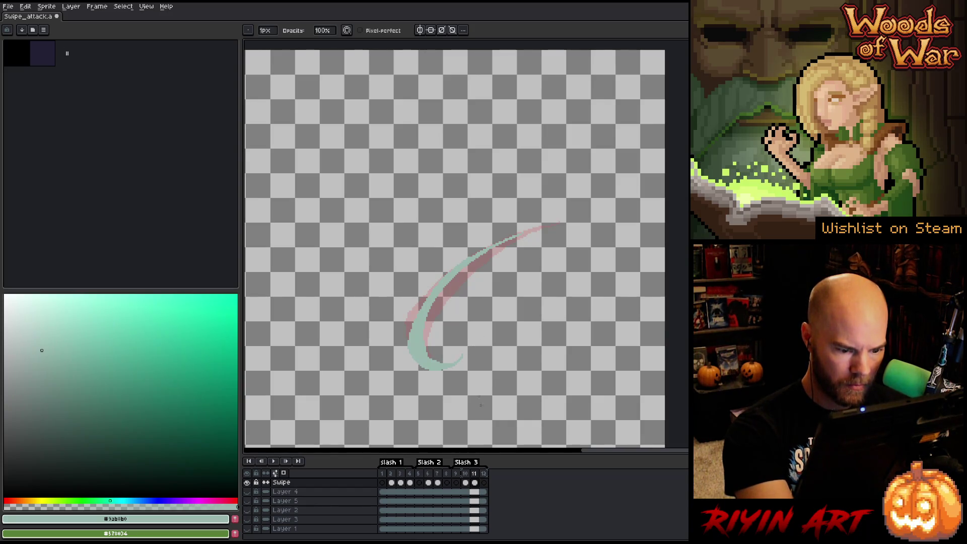
pyautogui.press('Right')
pyautogui.press('b')
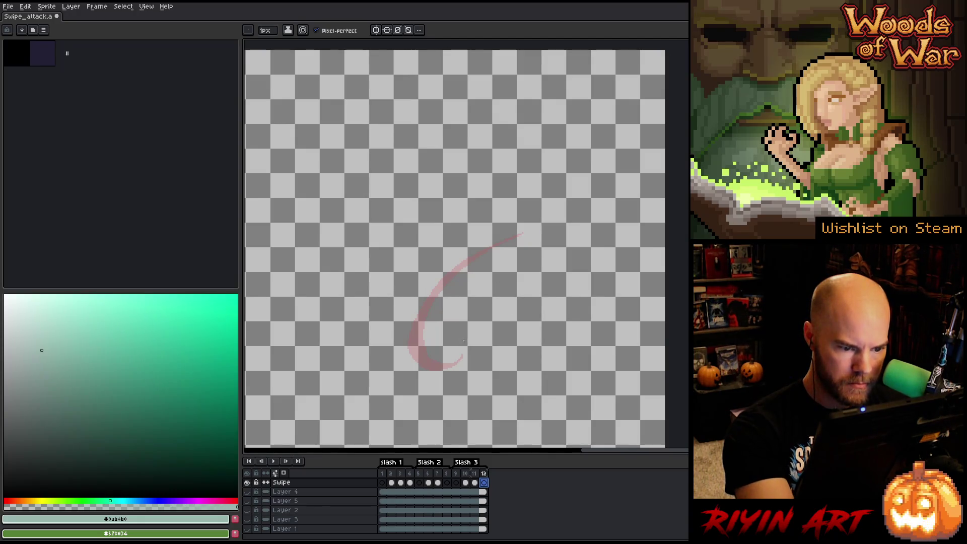
# Step: Sketch teal strokes along the lower swipe curve on frame 12, redoing discarded attempts
pyautogui.click(469, 345)
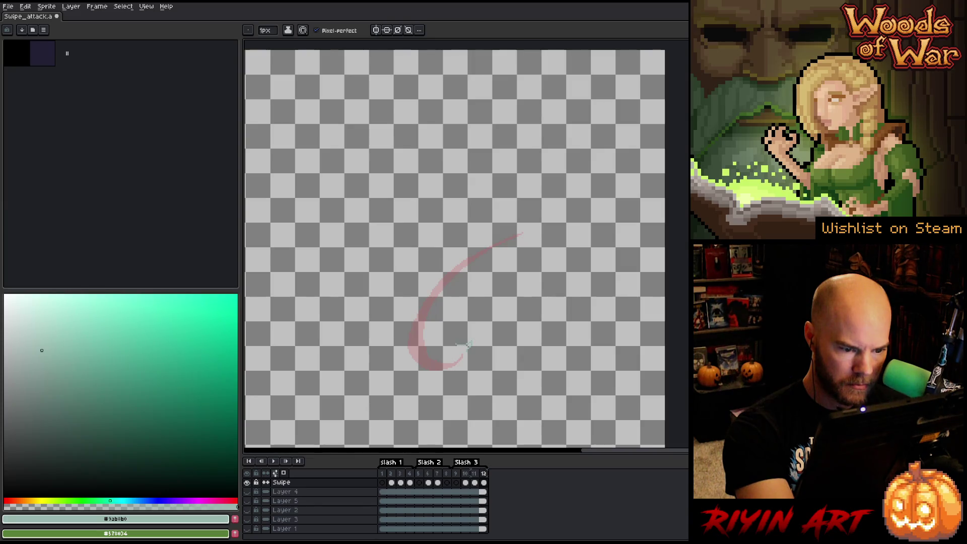
pyautogui.moveTo(447, 343); pyautogui.dragTo(473, 341)
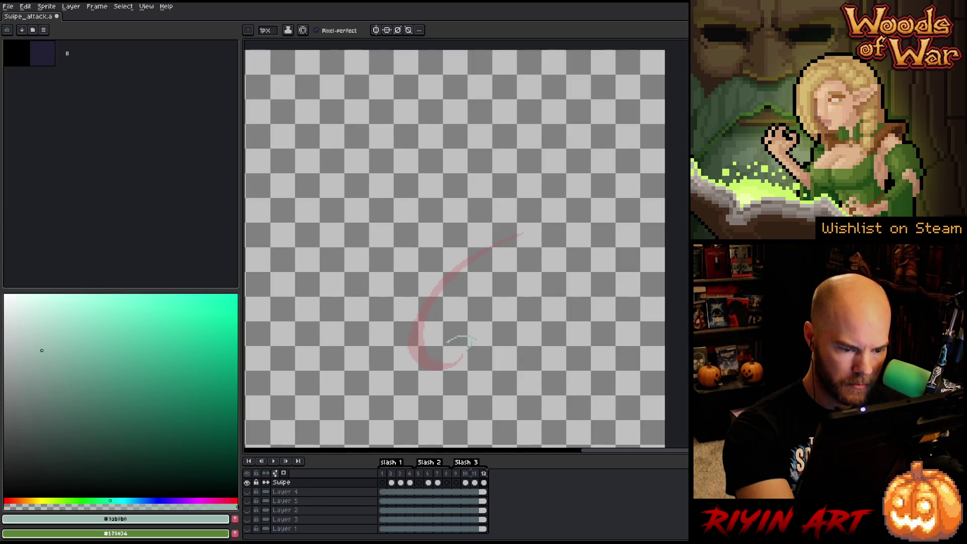
pyautogui.hotkey('ctrl', 'z')
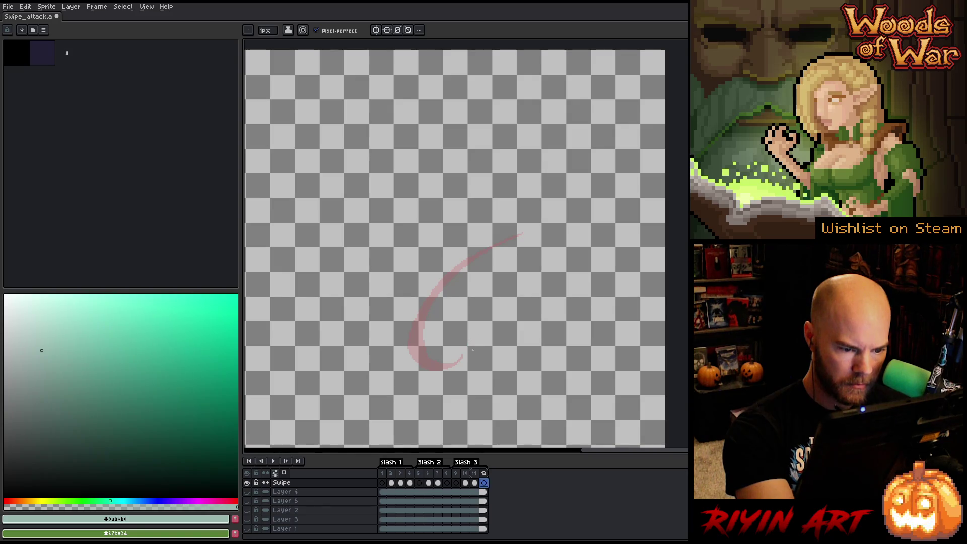
pyautogui.moveTo(472, 333); pyautogui.dragTo(456, 336)
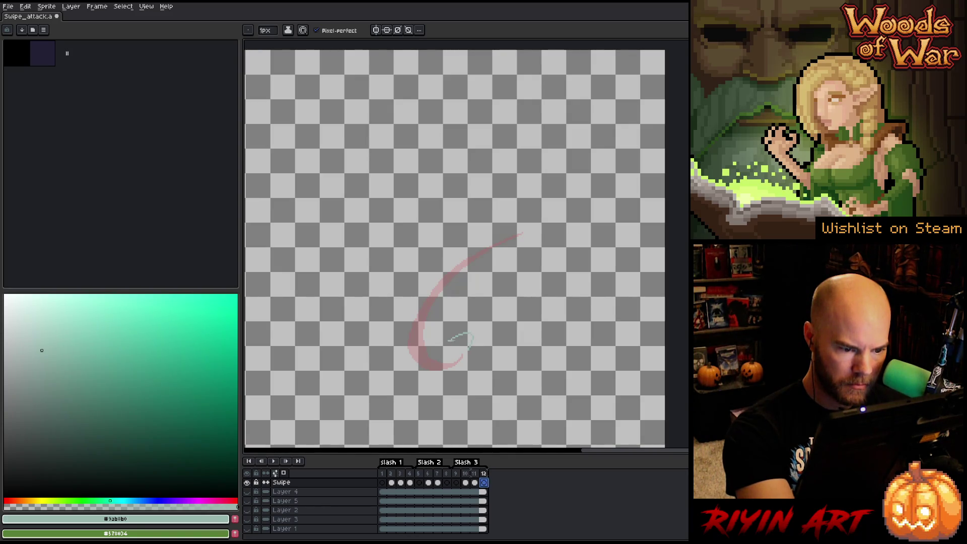
pyautogui.moveTo(436, 297)
pyautogui.mouseDown()
pyautogui.moveTo(415, 345)
pyautogui.moveTo(443, 367)
pyautogui.mouseUp()
pyautogui.hotkey('ctrl', 'z')
pyautogui.hotkey('ctrl', 'z')
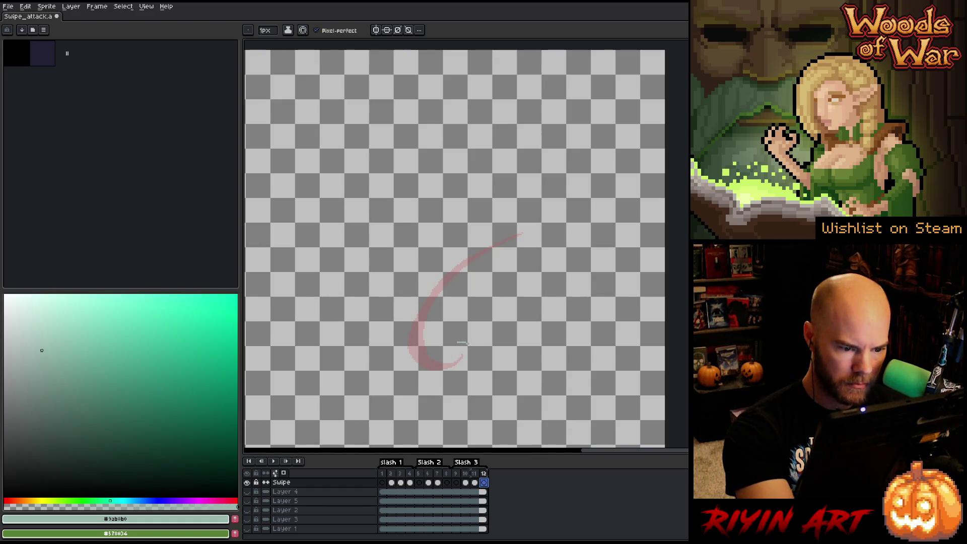
pyautogui.click(462, 347)
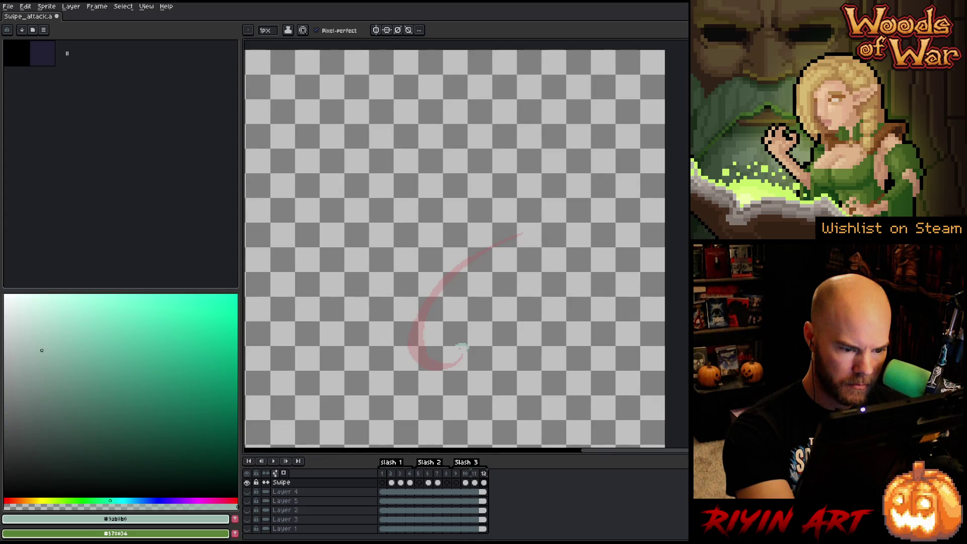
pyautogui.moveTo(443, 363)
pyautogui.mouseDown()
pyautogui.moveTo(418, 347)
pyautogui.moveTo(437, 368)
pyautogui.mouseUp()
pyautogui.hotkey('ctrl', 'z')
pyautogui.hotkey('ctrl', 'z')
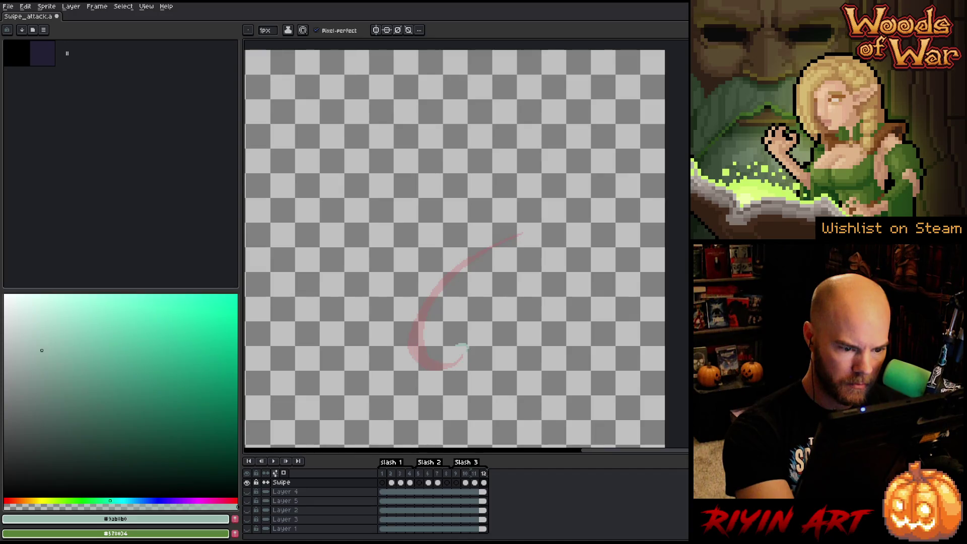
pyautogui.moveTo(443, 369)
pyautogui.mouseDown()
pyautogui.moveTo(418, 366)
pyautogui.moveTo(409, 332)
pyautogui.mouseUp()
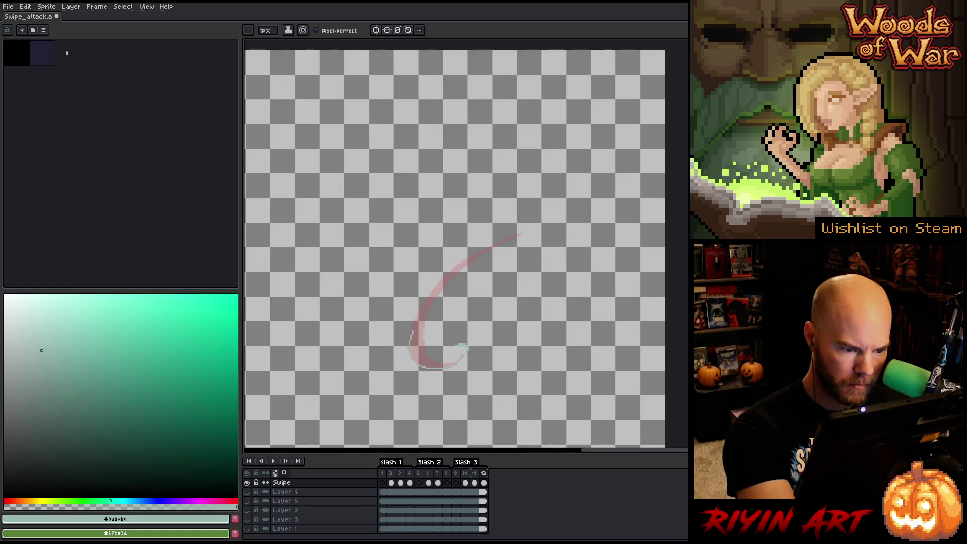
# Step: Fill the lower curl with light teal, compare frames 11 and 12, and play the animation
pyautogui.hotkey('ctrl', 'z')
pyautogui.press('g')
pyautogui.click(438, 365)
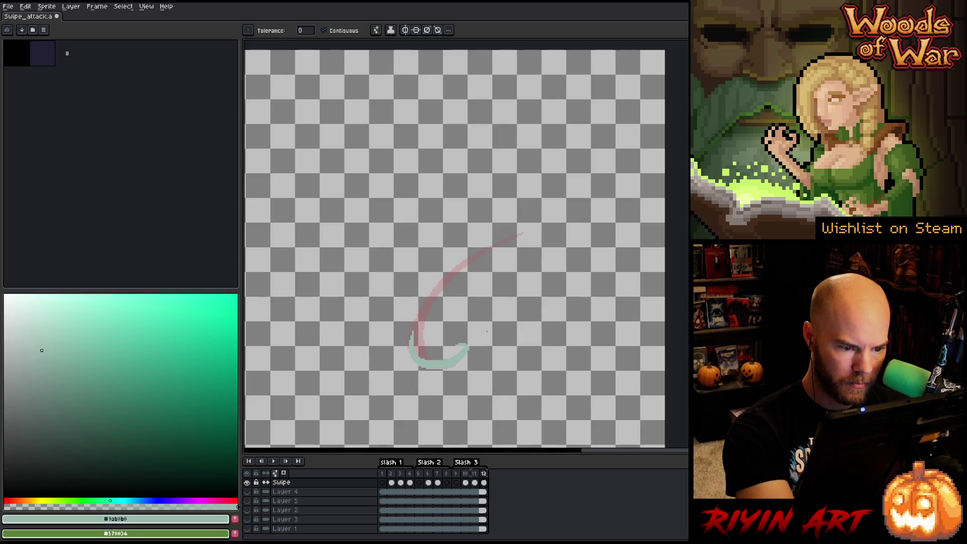
pyautogui.press('b')
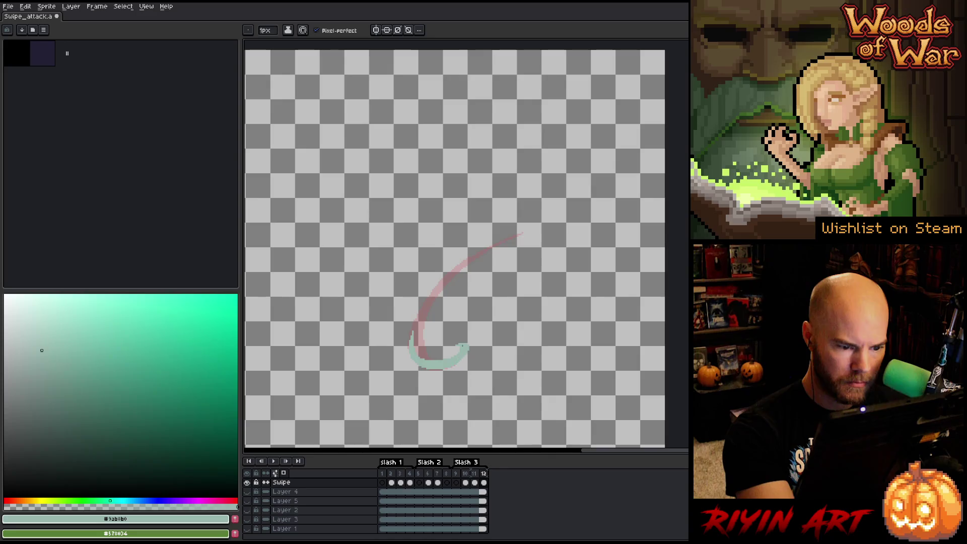
pyautogui.click(474, 483)
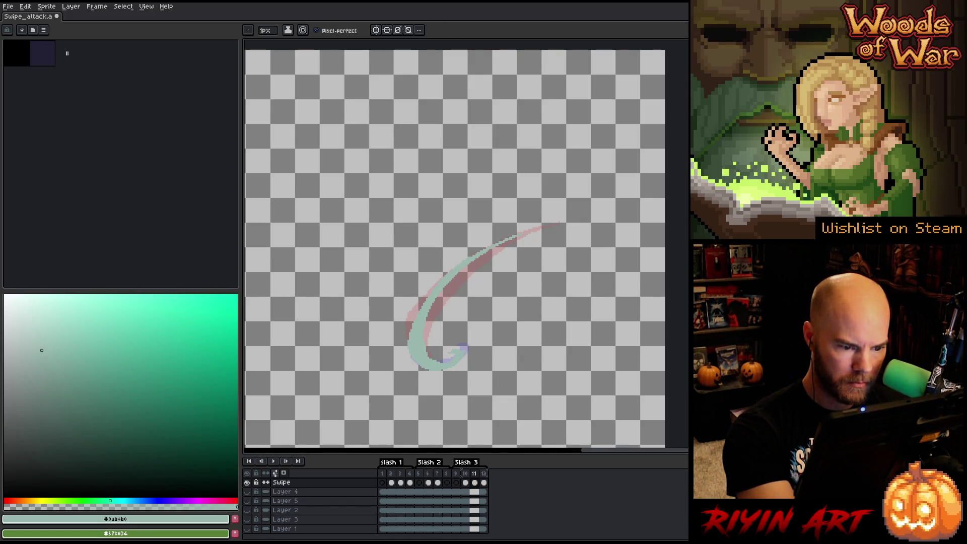
pyautogui.click(484, 483)
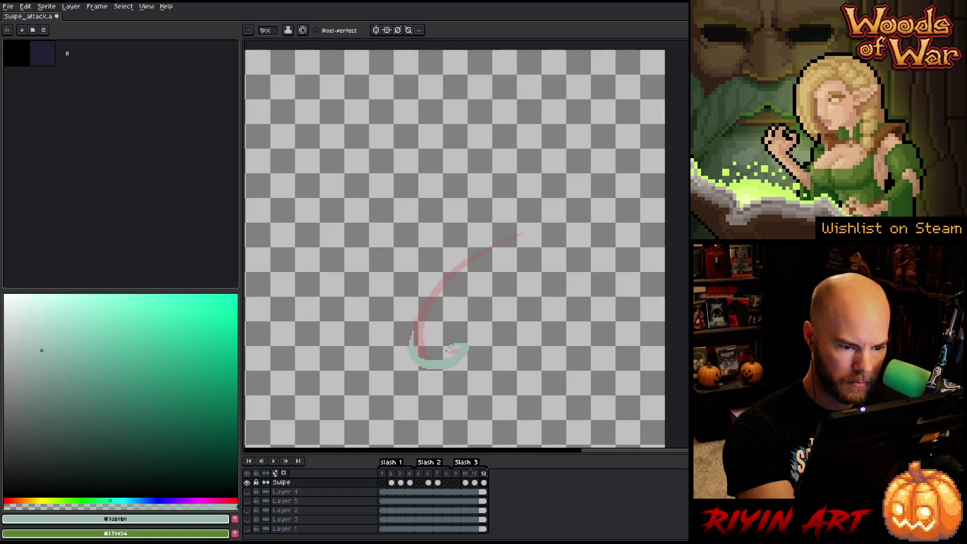
pyautogui.press('b')
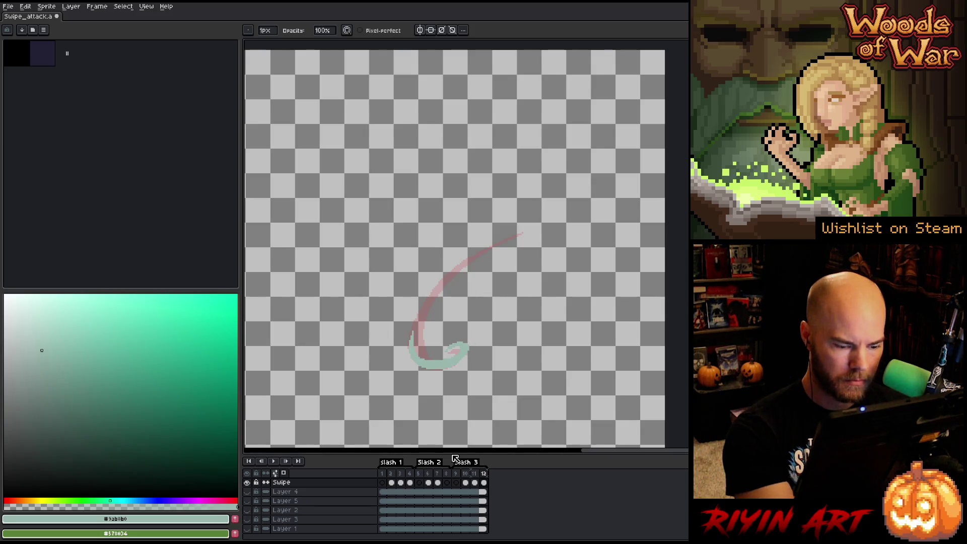
pyautogui.press('Return')
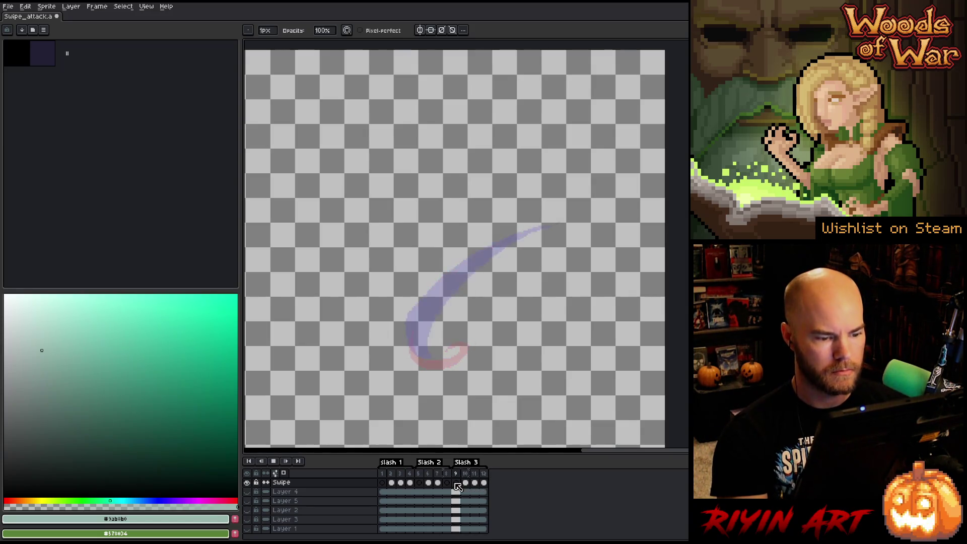
# Step: Stop playback and add a short stroke on the swipe's outer edge on frame 11
pyautogui.press('Return')
pyautogui.click(465, 483)
pyautogui.press('Escape')
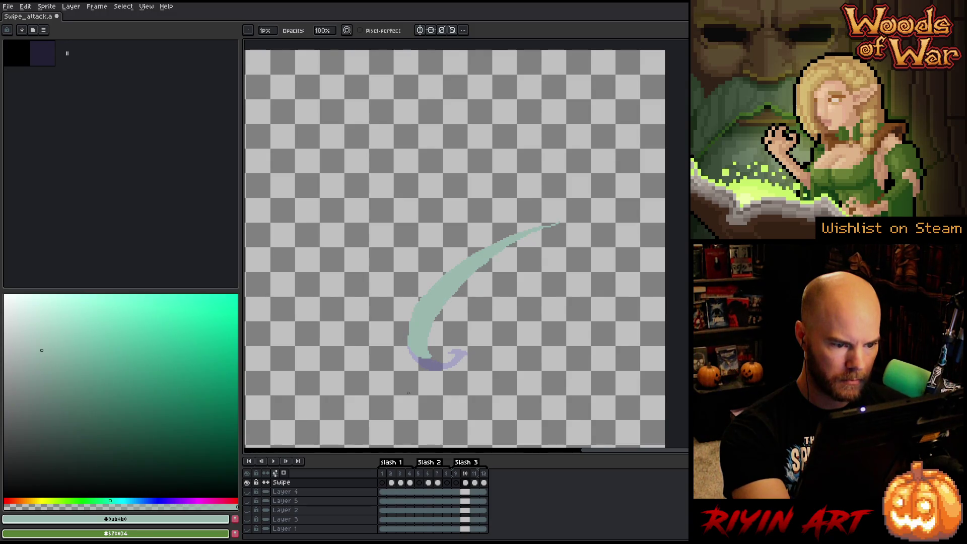
pyautogui.press('e')
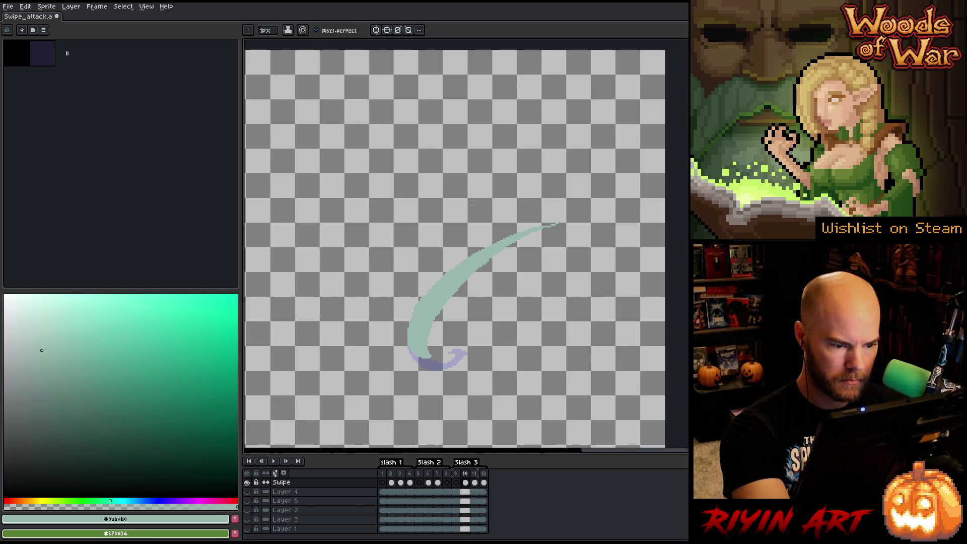
pyautogui.press('.')
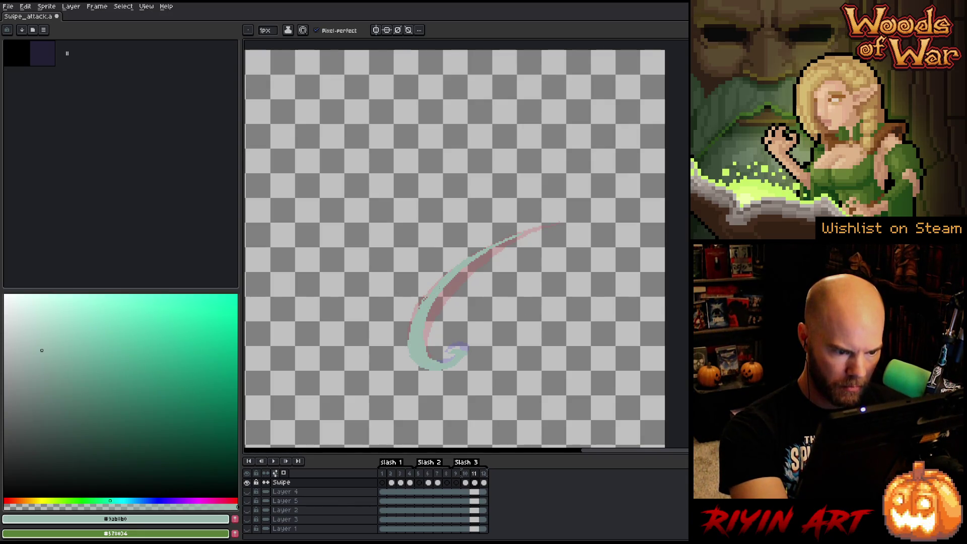
pyautogui.moveTo(425, 297); pyautogui.dragTo(419, 309)
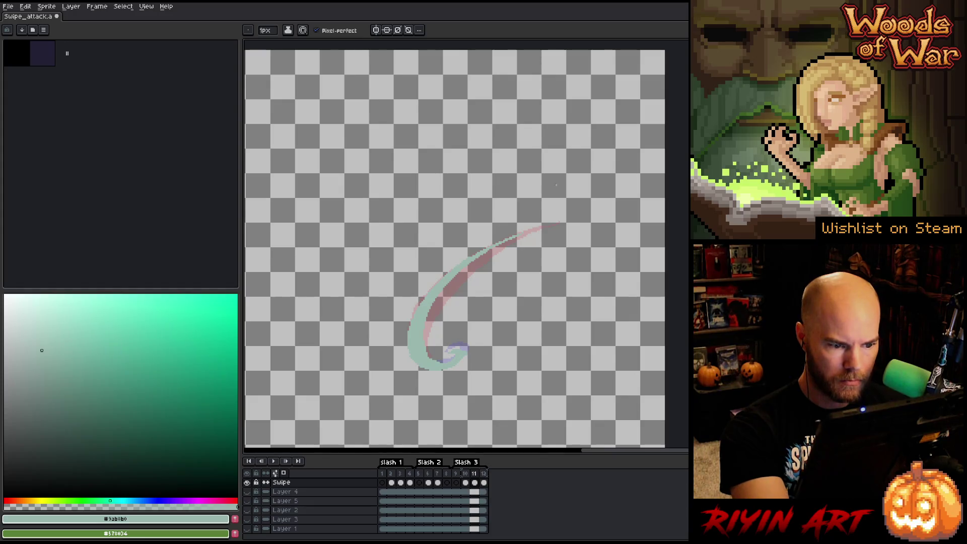
pyautogui.press('e')
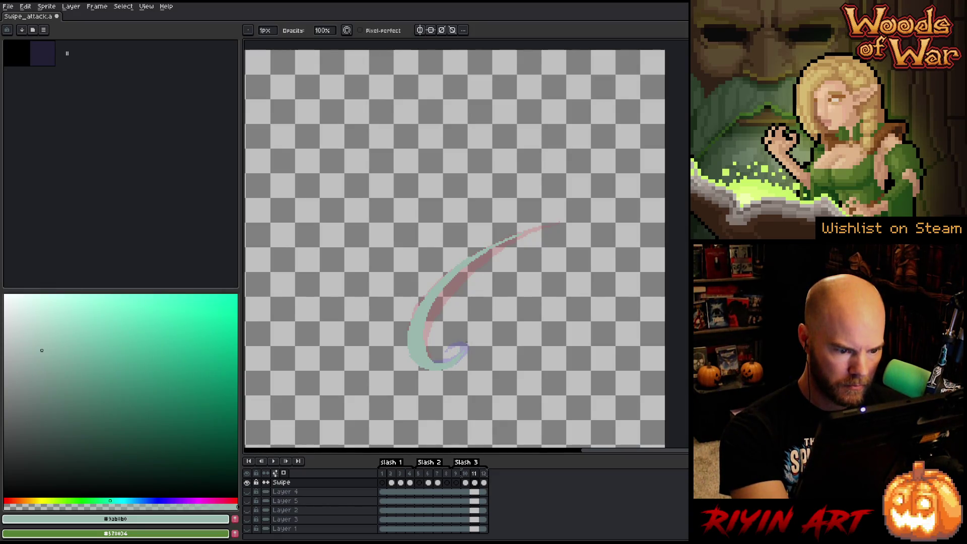
# Step: On frame 12, rework the teal tail curl and erase along the swipe's left edge
pyautogui.press('Right')
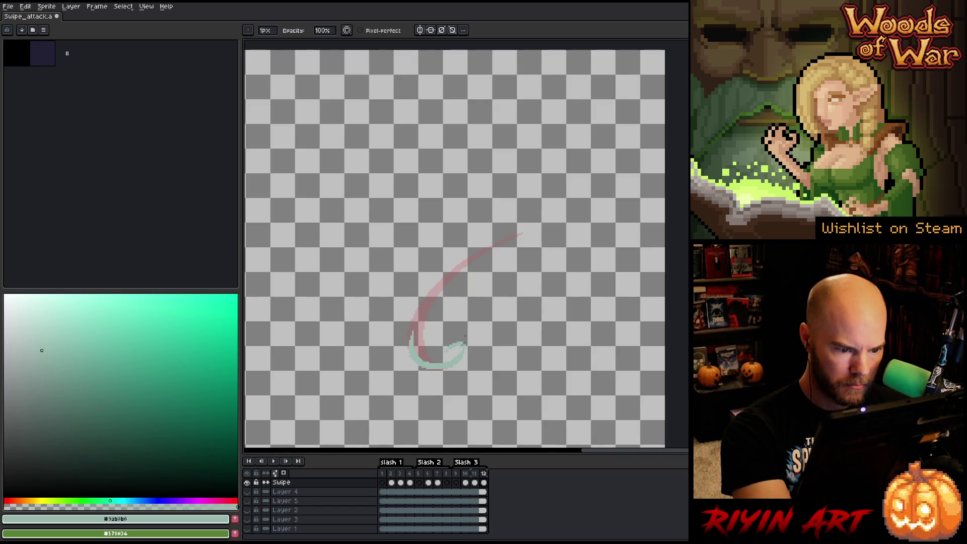
pyautogui.moveTo(463, 343); pyautogui.dragTo(456, 348)
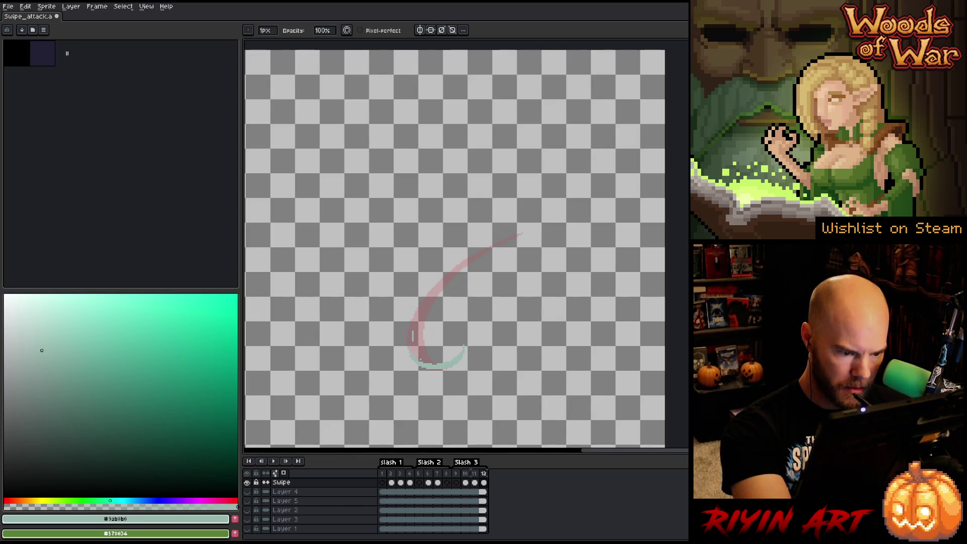
pyautogui.press('e')
pyautogui.moveTo(416, 324); pyautogui.dragTo(414, 345)
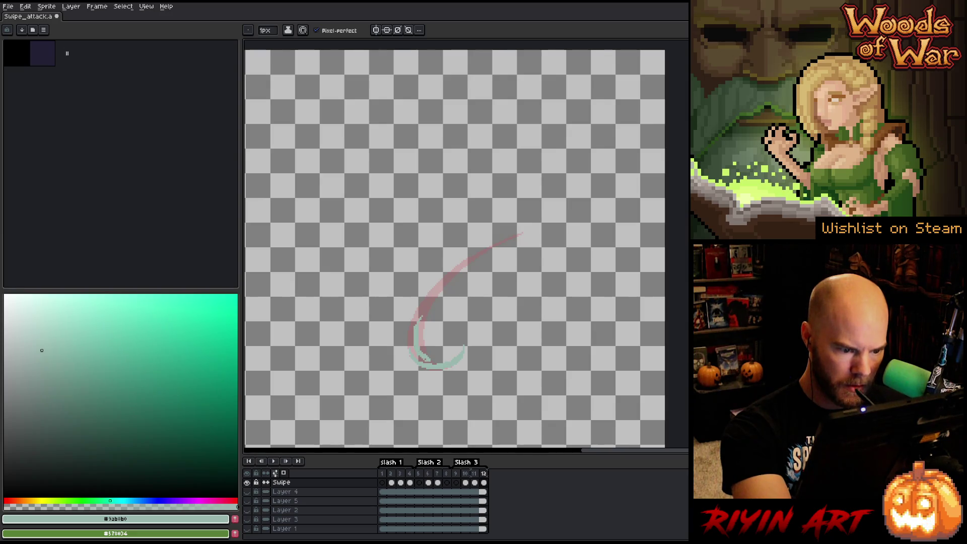
pyautogui.press('b')
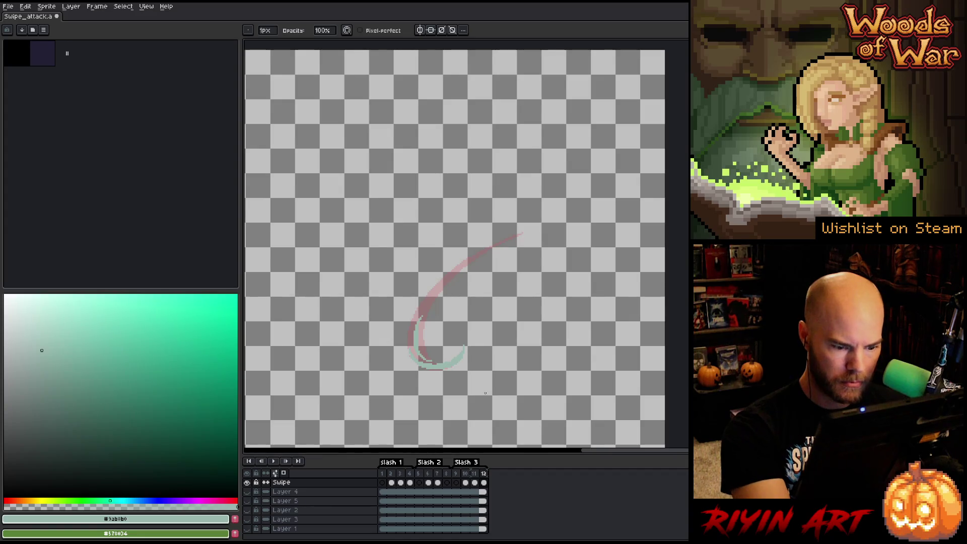
# Step: Add light teal strokes inside the slash on frame 11, then add a new frame after frame 12
pyautogui.click(474, 483)
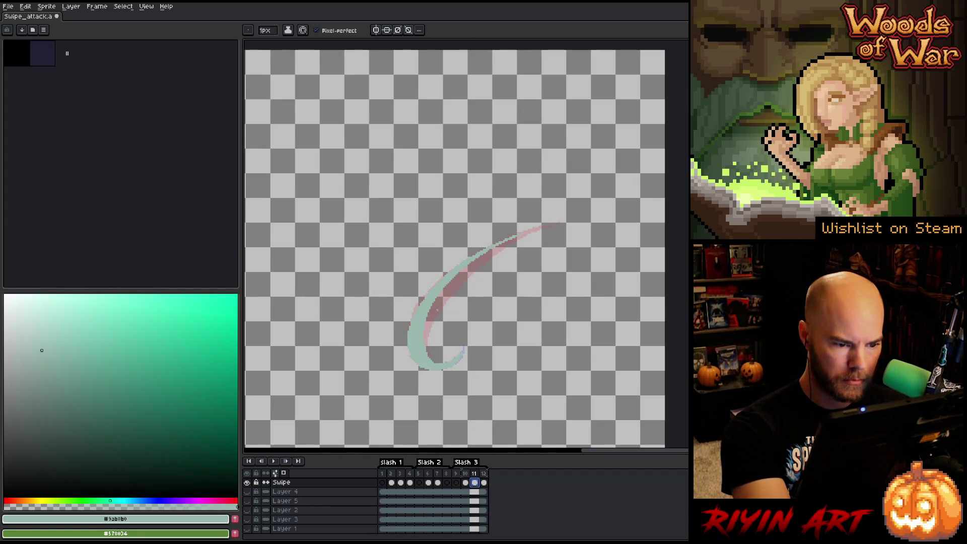
pyautogui.moveTo(445, 298); pyautogui.dragTo(460, 283)
pyautogui.moveTo(432, 319); pyautogui.dragTo(457, 289)
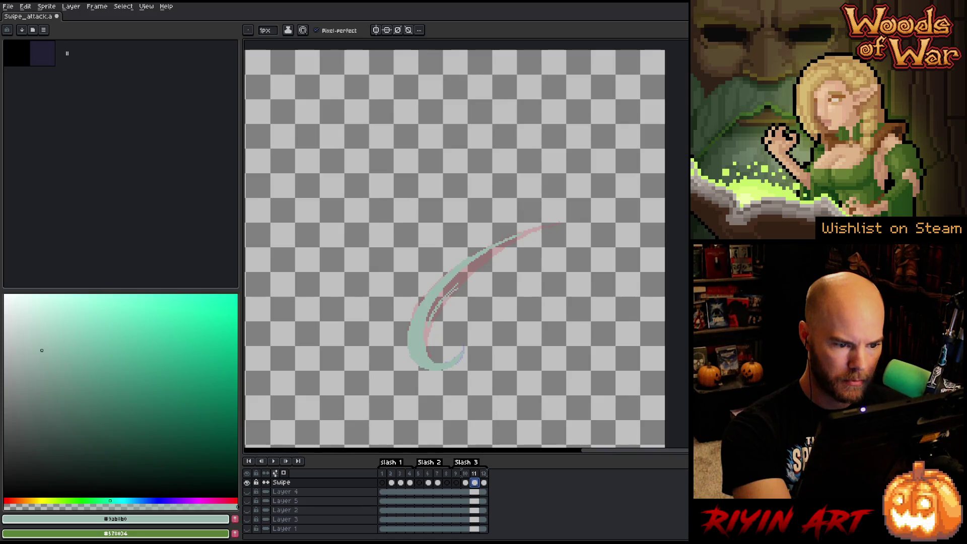
pyautogui.press('e')
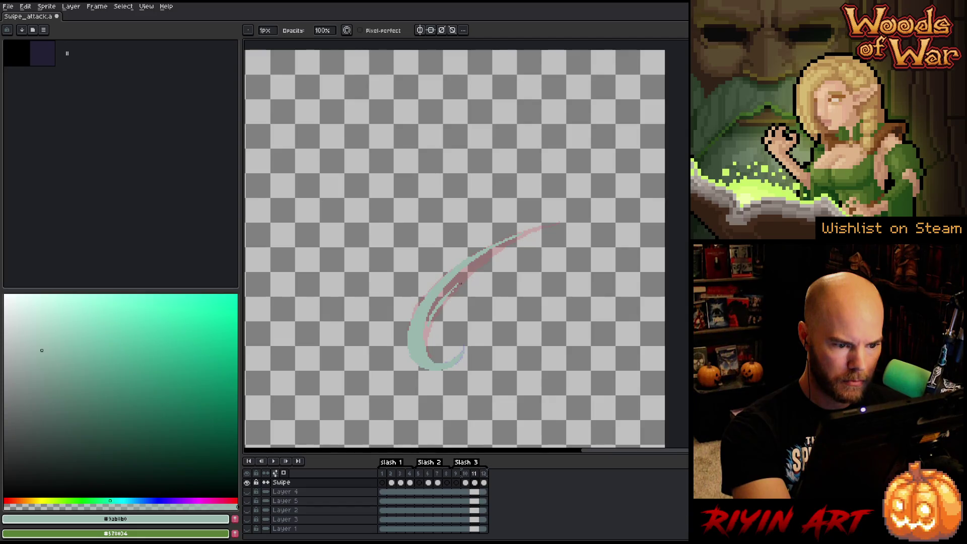
pyautogui.press('b')
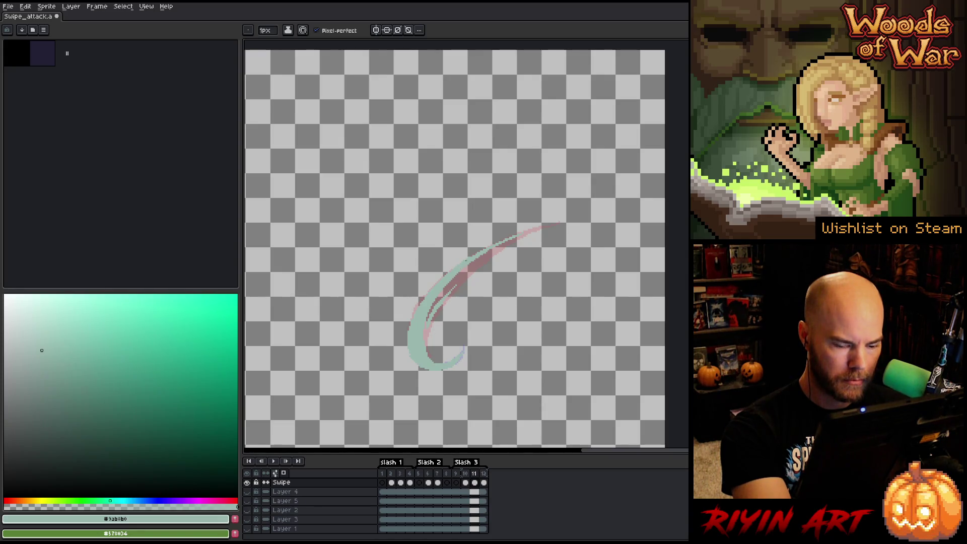
pyautogui.press('.')
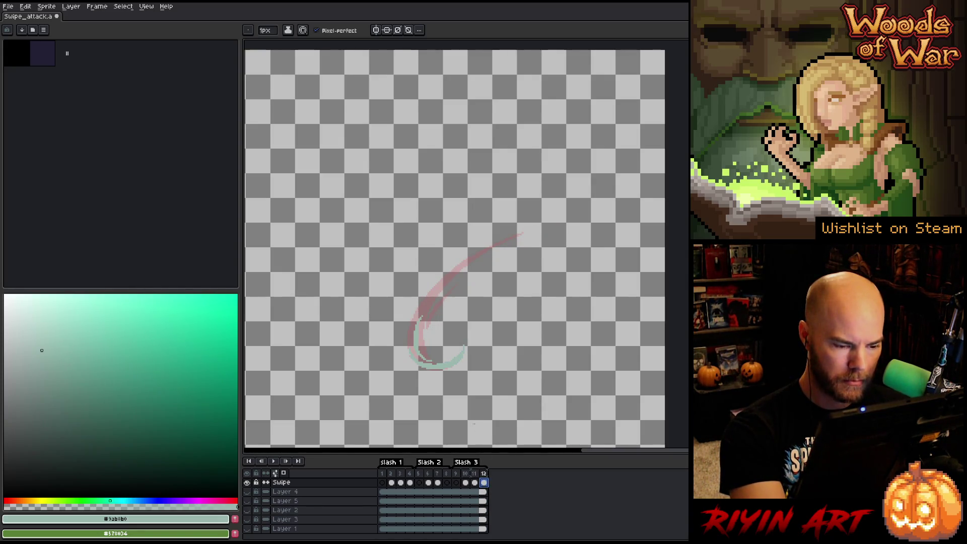
pyautogui.hotkey('alt', 'shift', 'n')
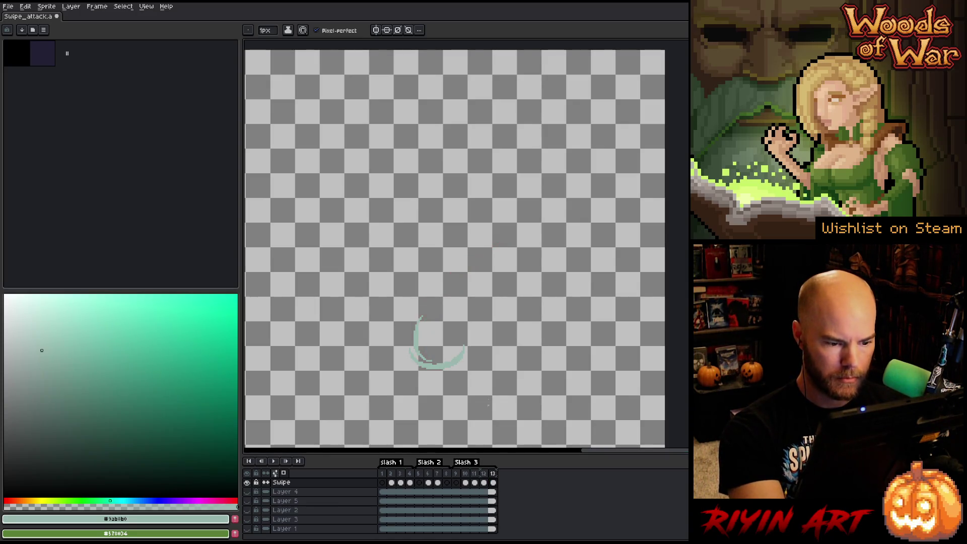
# Step: Draw a short teal arc on the new frame 13 and add an empty frame 14
pyautogui.click(493, 483)
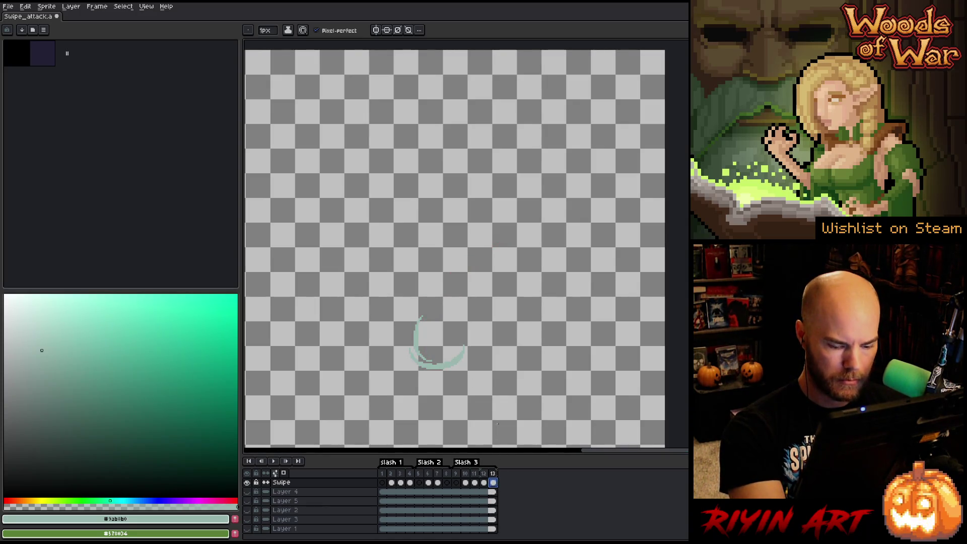
pyautogui.press('v')
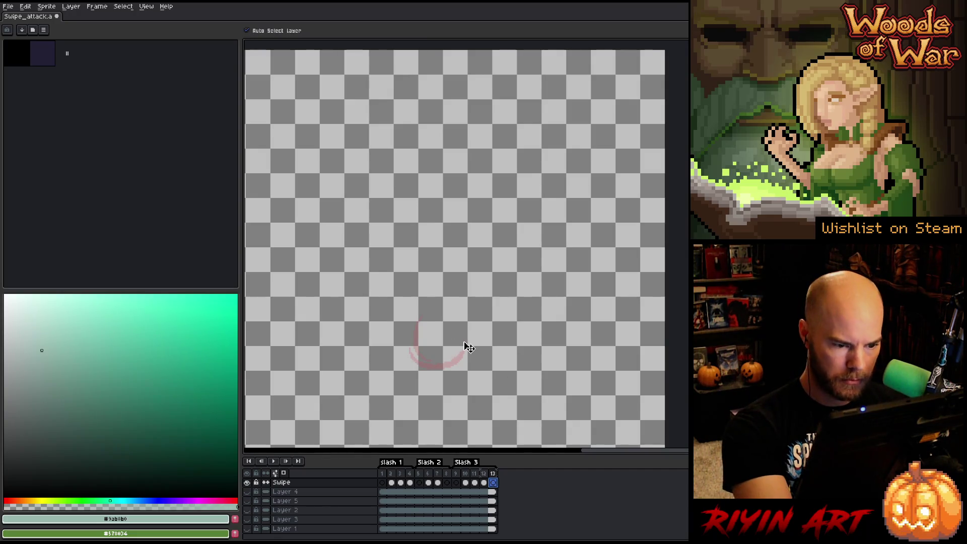
pyautogui.press('b')
pyautogui.moveTo(448, 337); pyautogui.dragTo(464, 344)
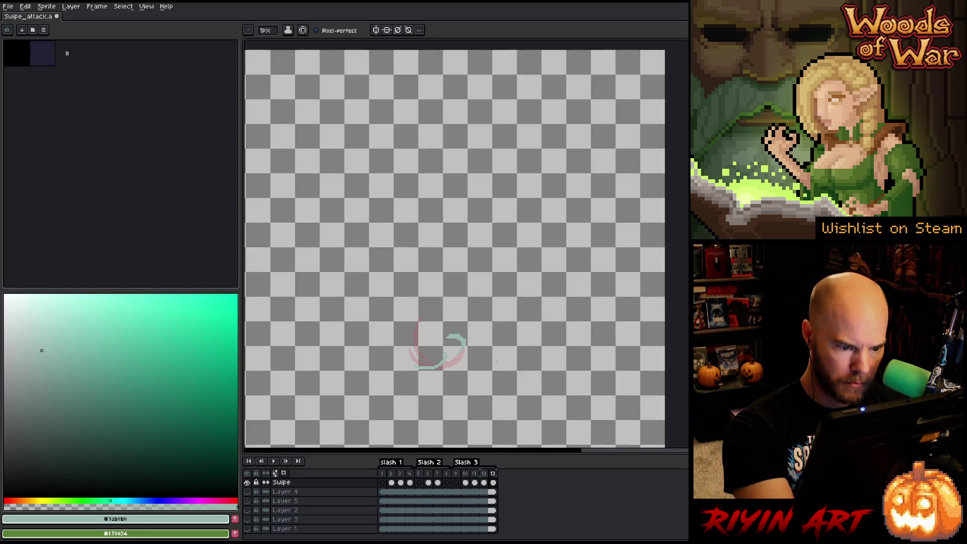
pyautogui.hotkey('alt', 'n')
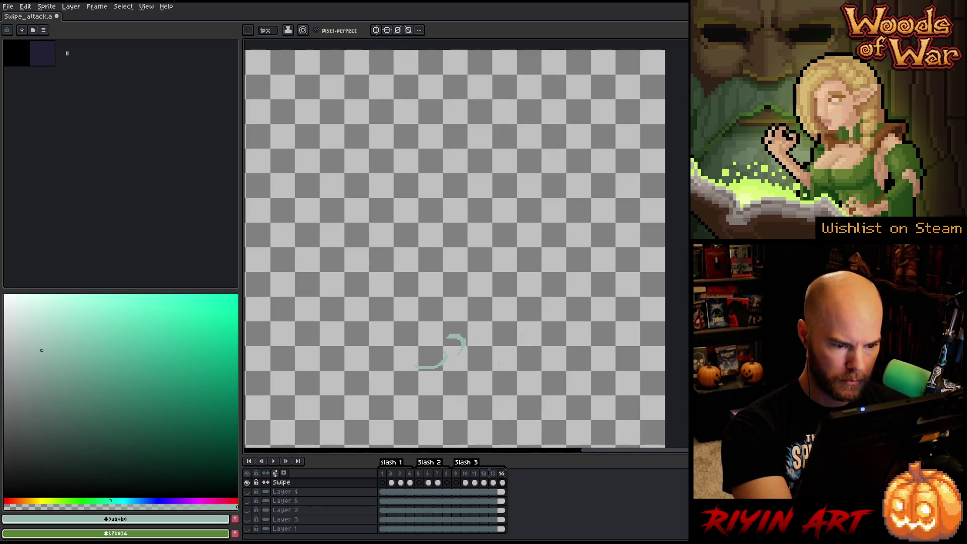
# Step: Paint a small teal wisp on frame 14, tidy it with the eraser, and play the animation
pyautogui.click(502, 483)
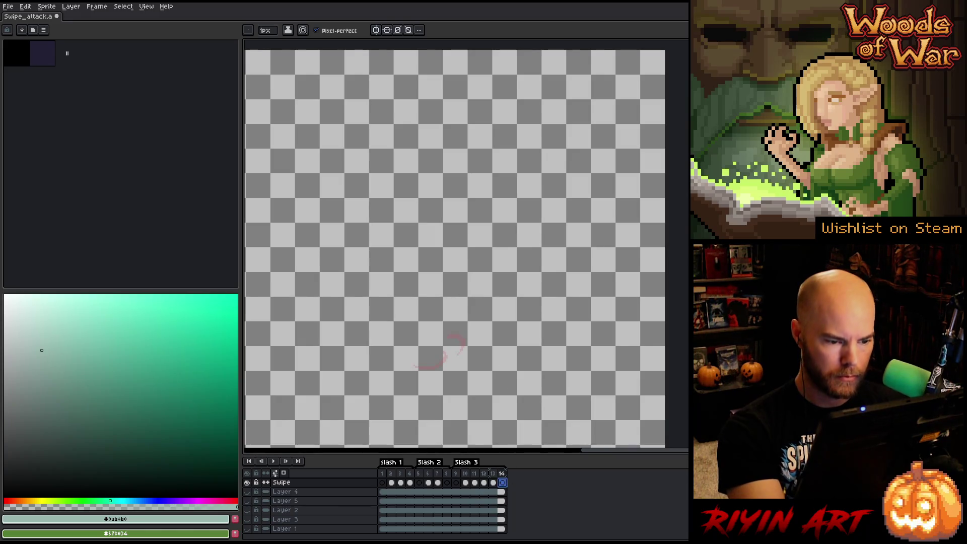
pyautogui.moveTo(444, 344); pyautogui.dragTo(455, 331)
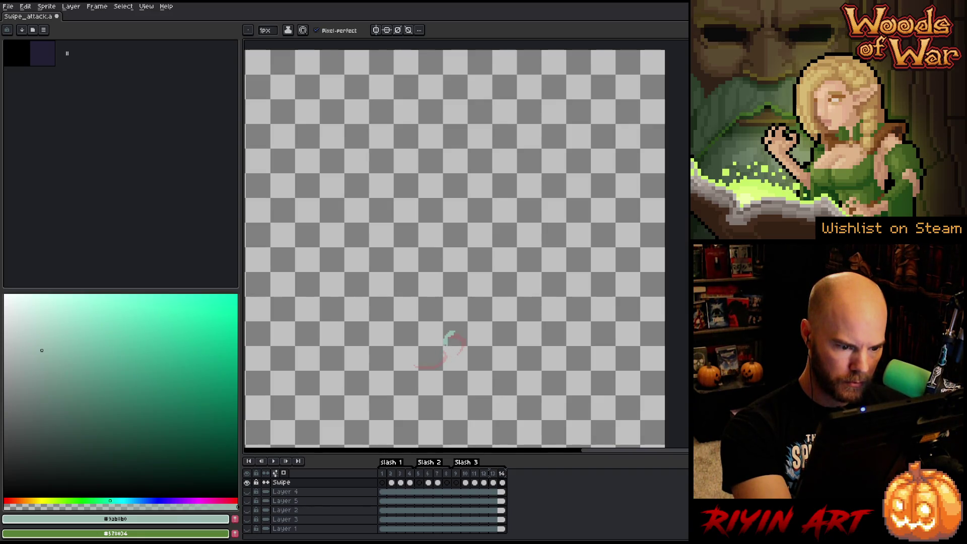
pyautogui.press('e')
pyautogui.press('b')
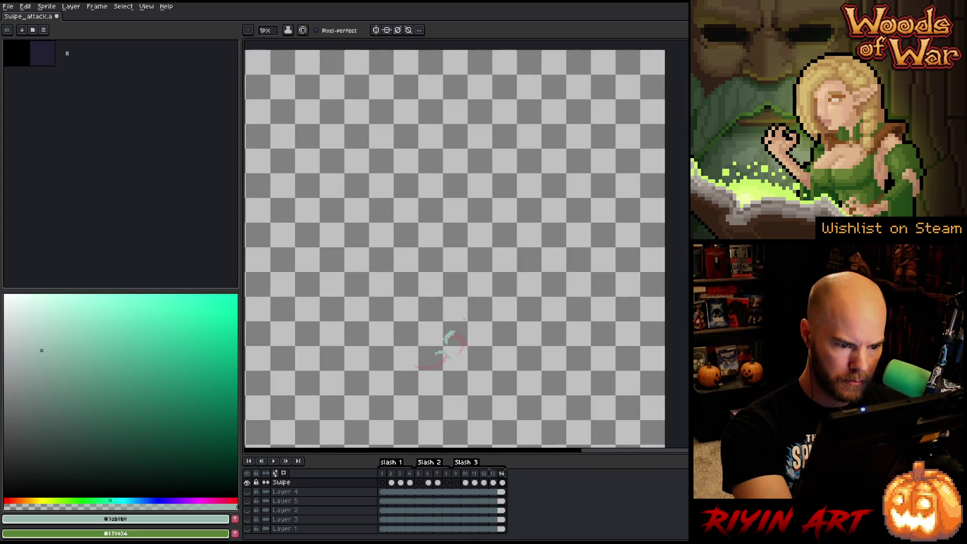
pyautogui.press('e')
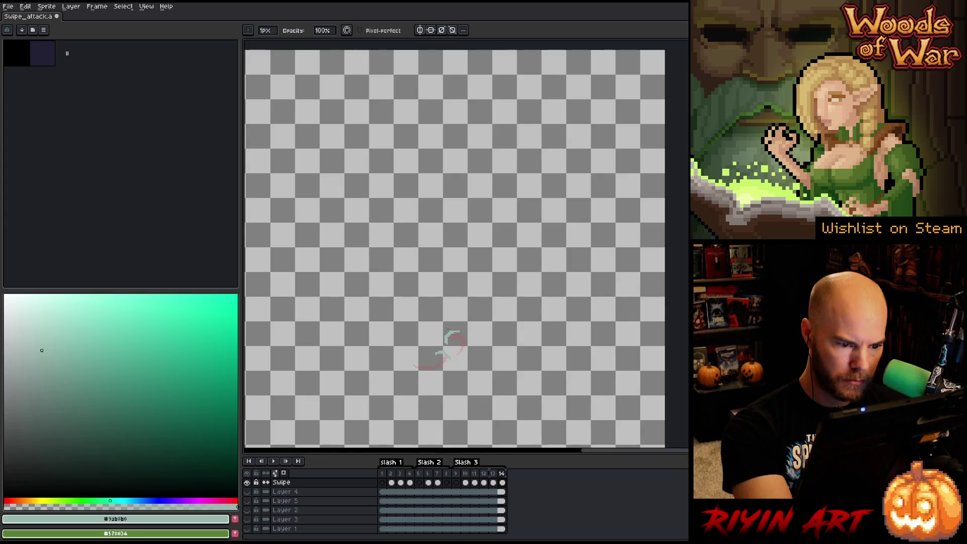
pyautogui.press('b')
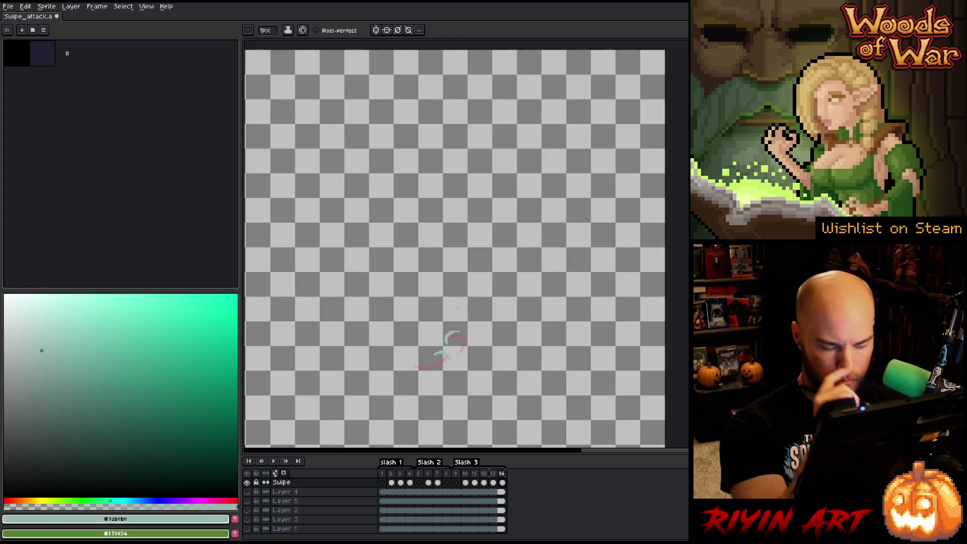
pyautogui.press('Return')
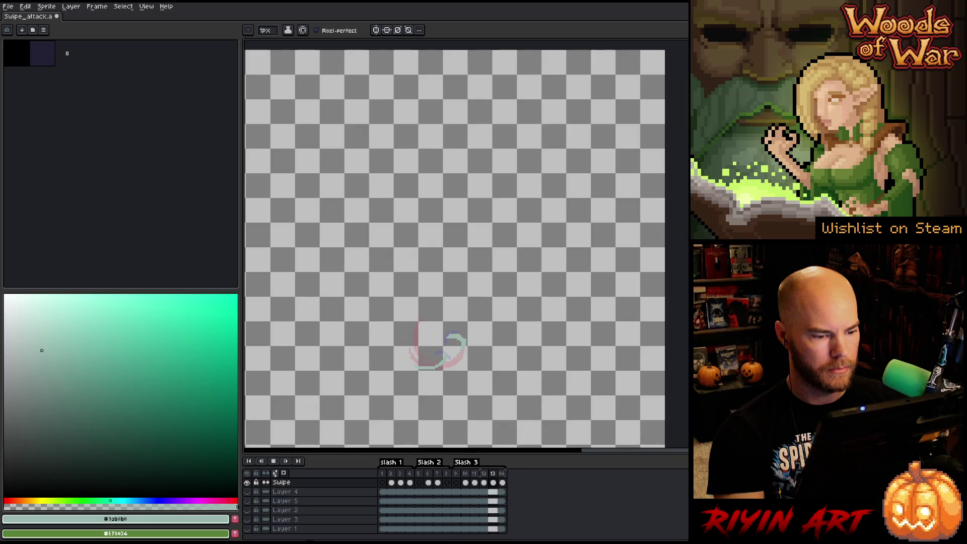
# Step: Replay the swipe over the game scene, then stop on frame 13 with the background hidden
pyautogui.click(247, 479)
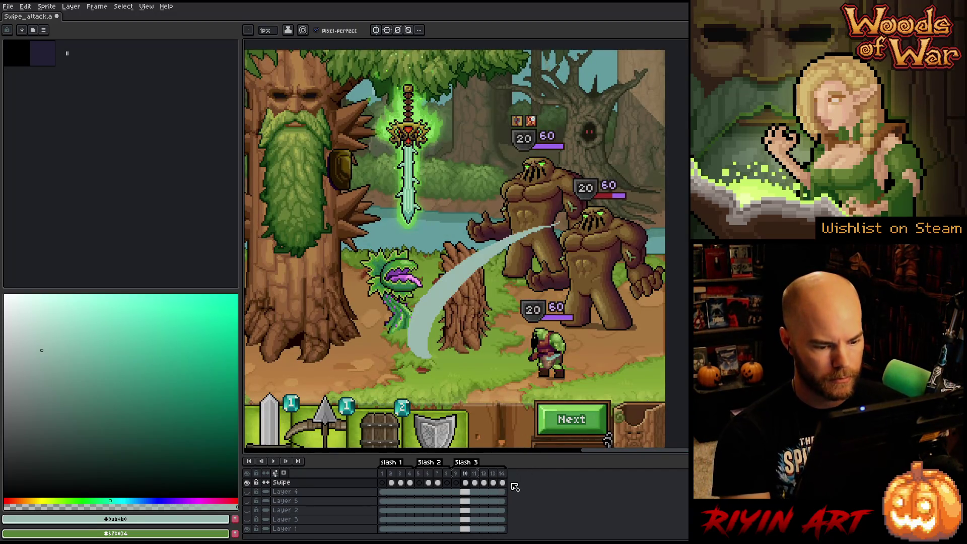
pyautogui.click(504, 482)
pyautogui.press('Return')
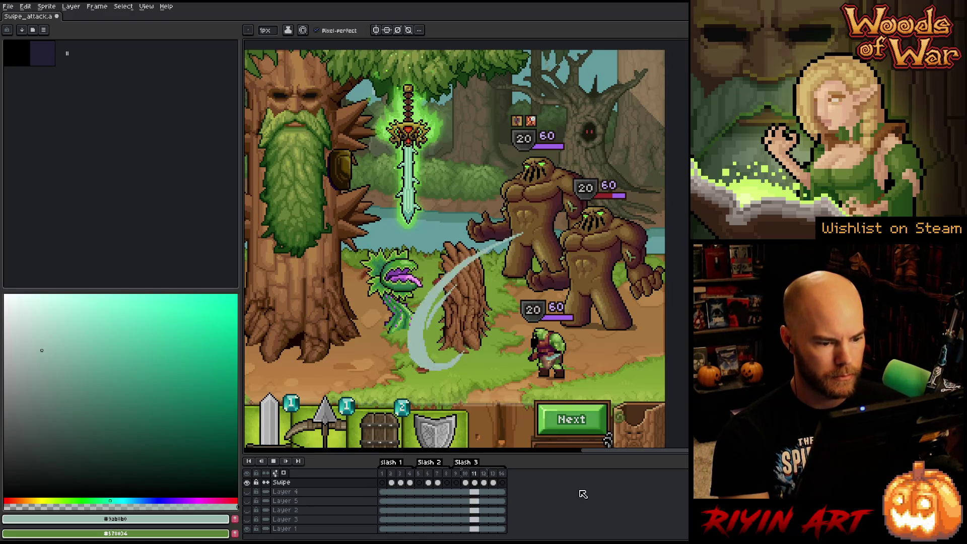
pyautogui.click(495, 485)
pyautogui.press('Return')
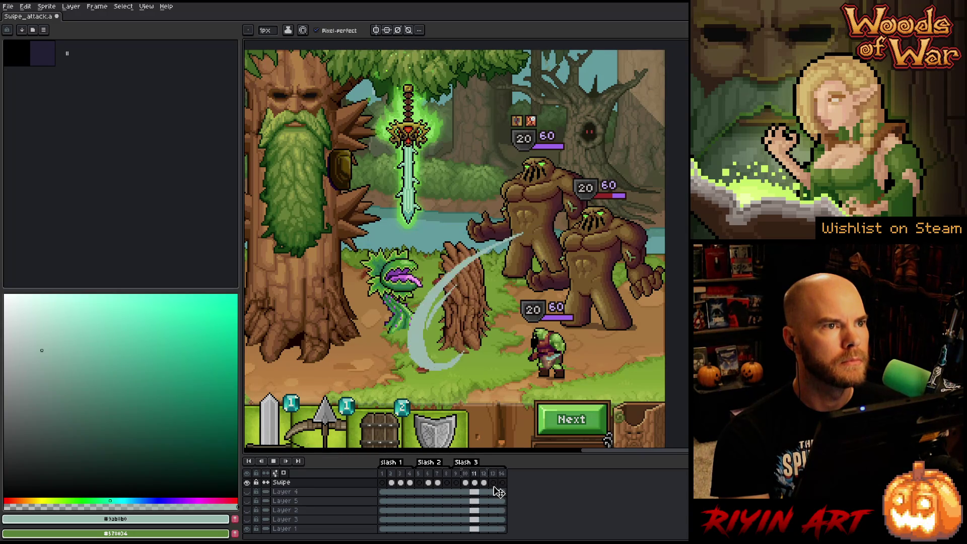
pyautogui.click(496, 489)
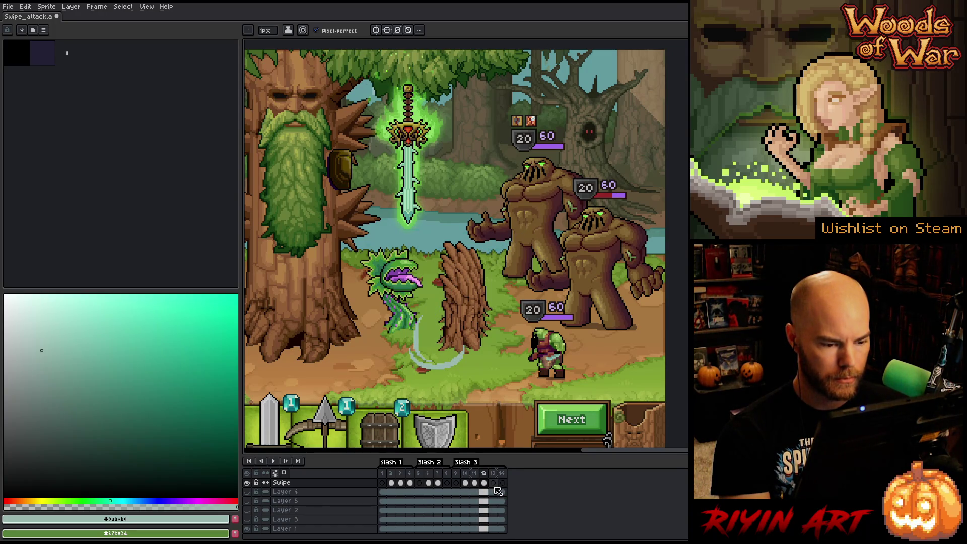
pyautogui.press('e')
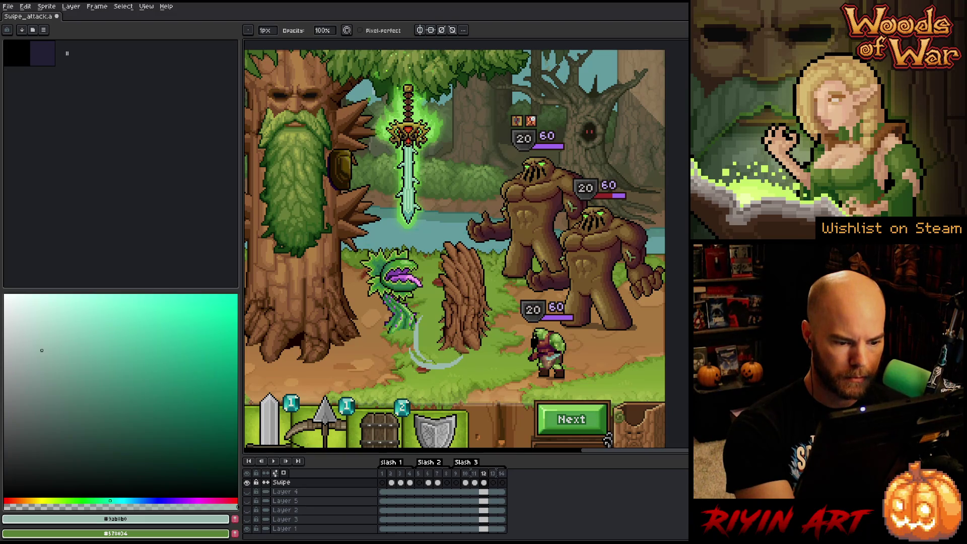
pyautogui.click(493, 483)
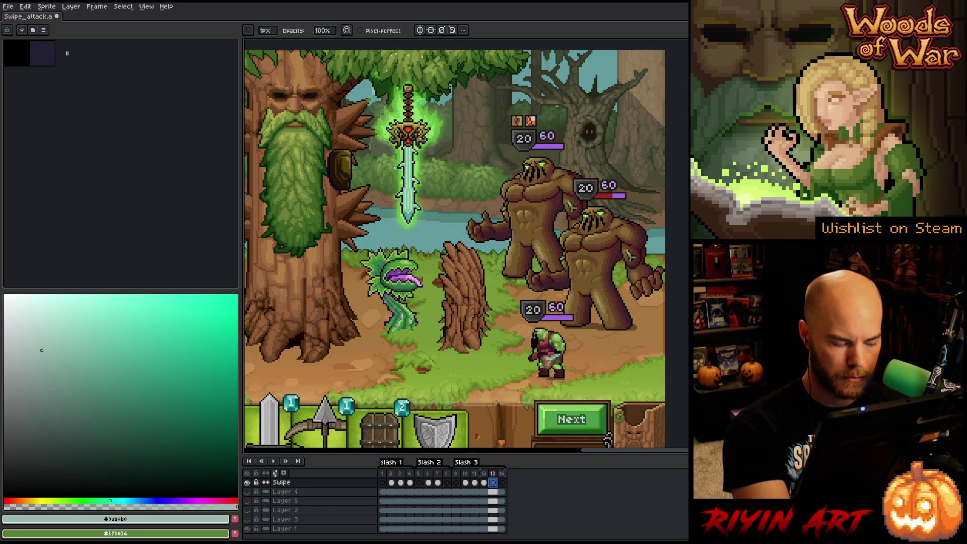
pyautogui.keyDown('alt'); pyautogui.click(247, 483); pyautogui.keyUp('alt')
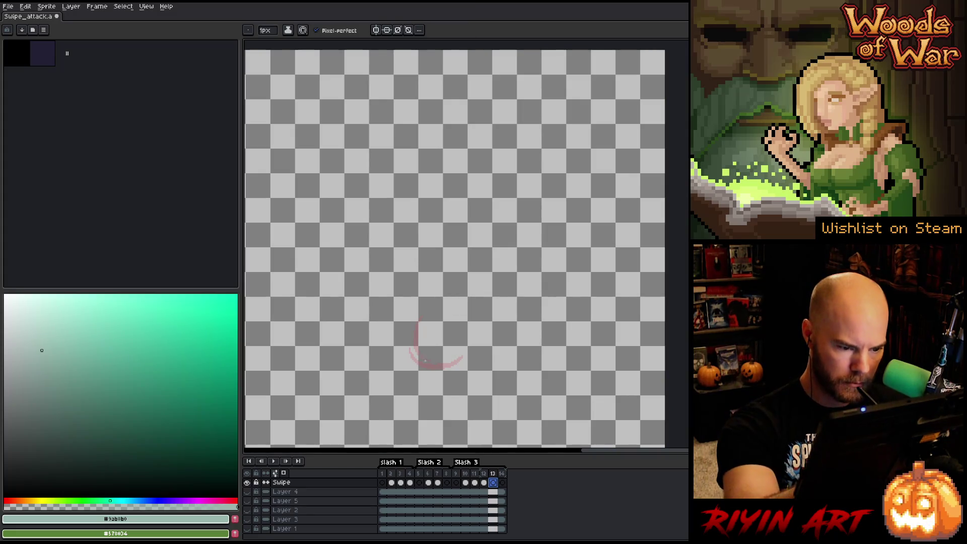
# Step: Add a short teal stroke to the frame 13 arc, then play the animation with Layer 1 visible
pyautogui.moveTo(420, 355); pyautogui.dragTo(439, 362)
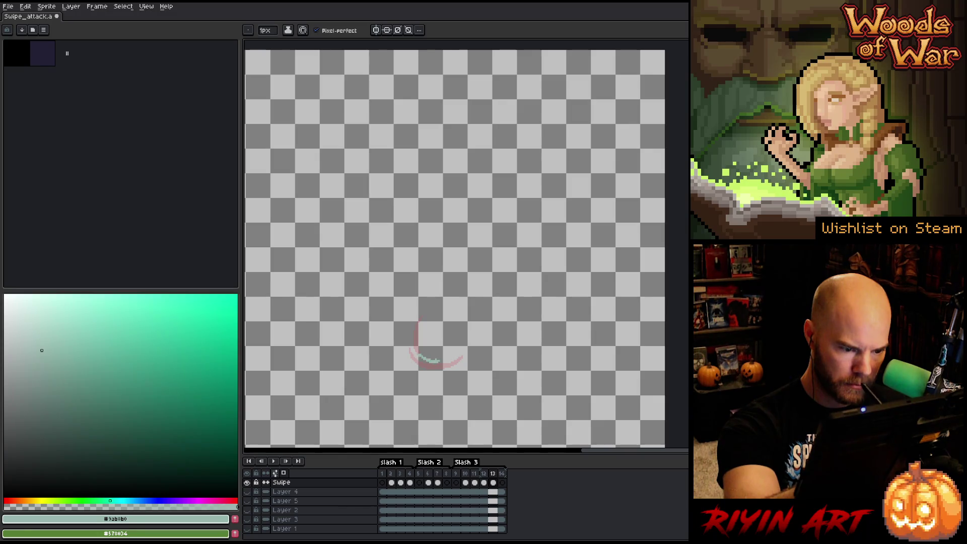
pyautogui.press('b')
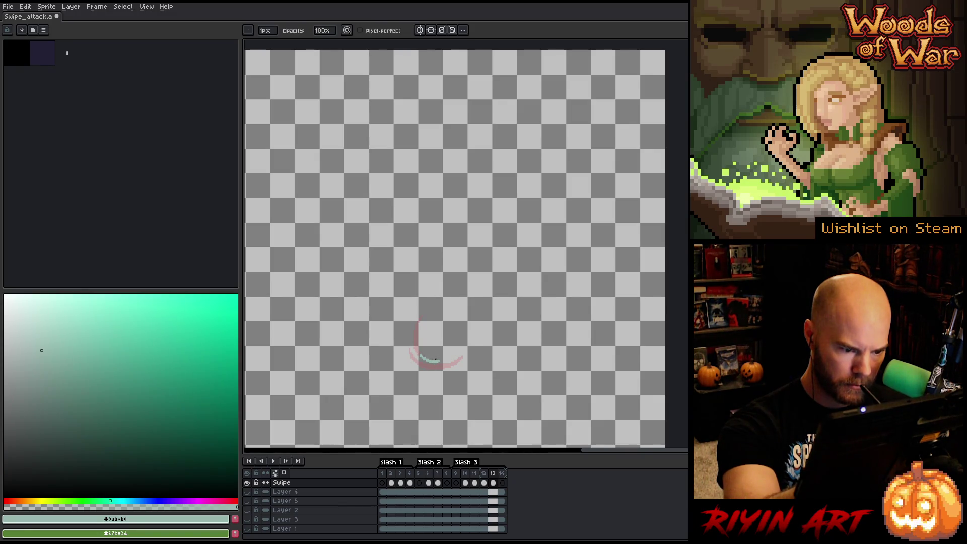
pyautogui.press('e')
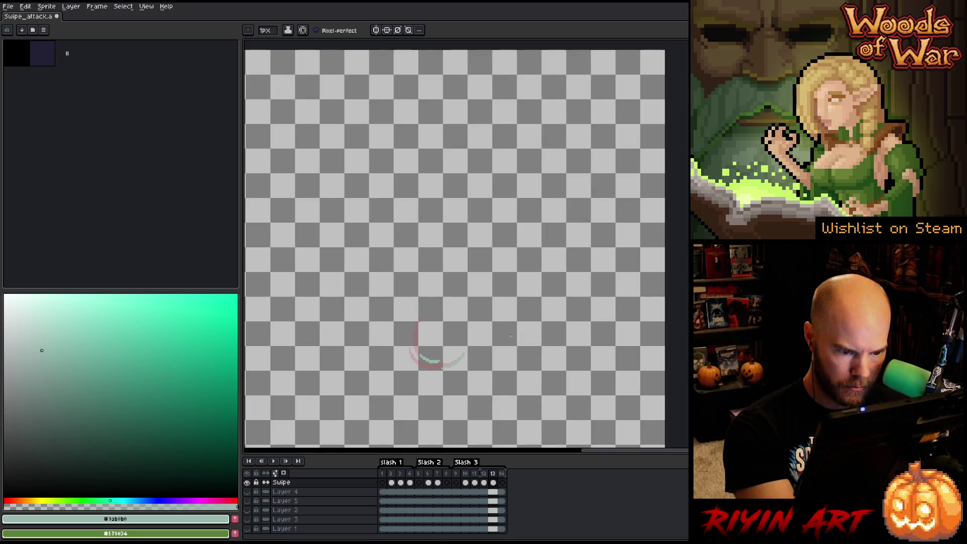
pyautogui.click(502, 483)
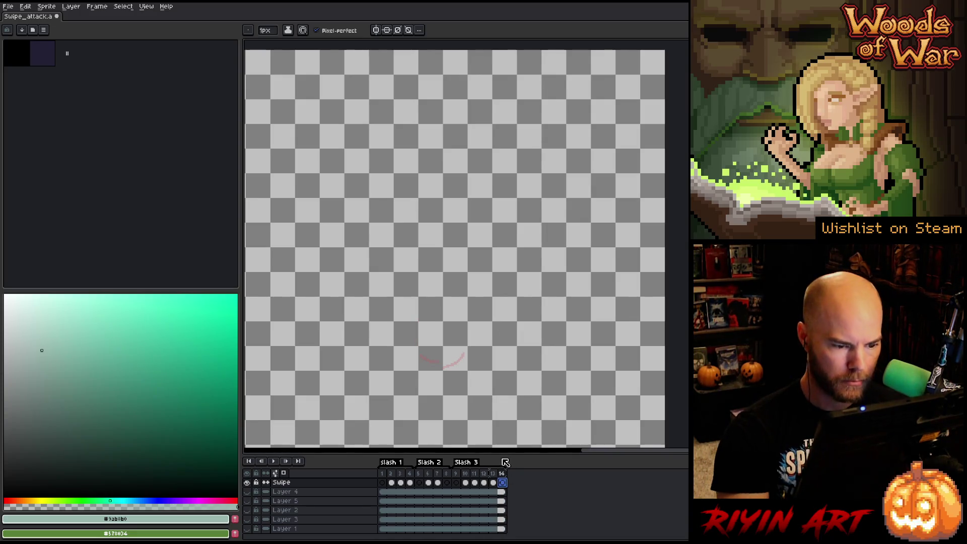
pyautogui.press('Return')
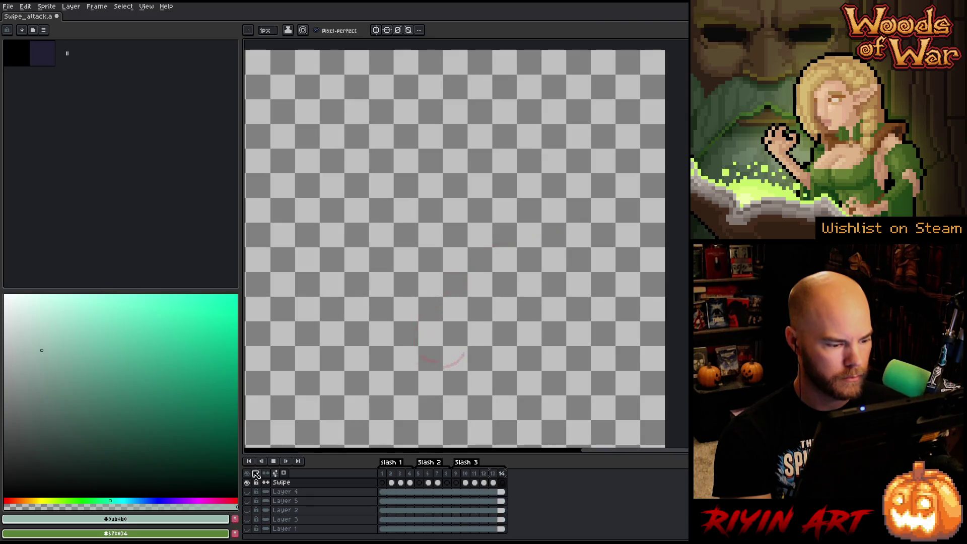
pyautogui.click(247, 529)
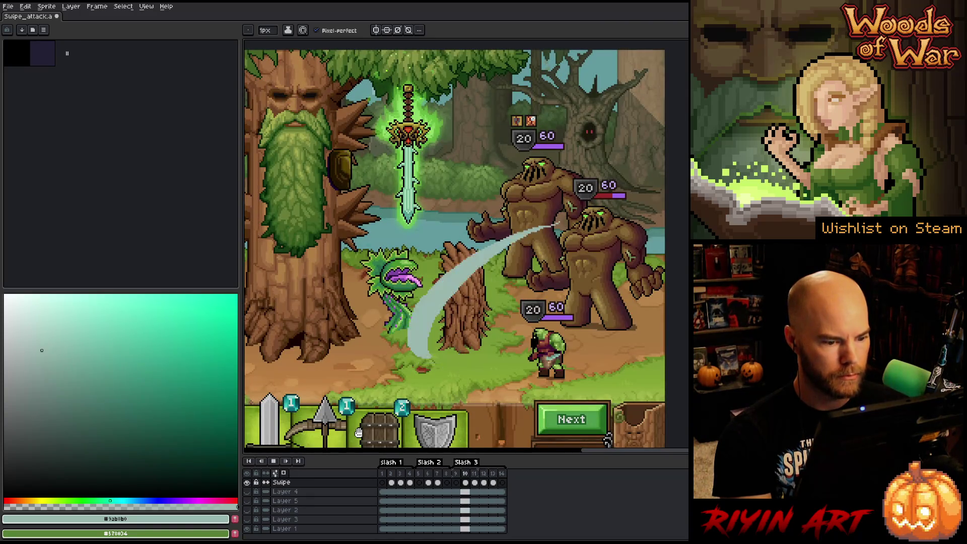
# Step: Stop playback, step through frames 11 and 12, and hide the background layers
pyautogui.press('Return')
pyautogui.press('Right')
pyautogui.press('Right')
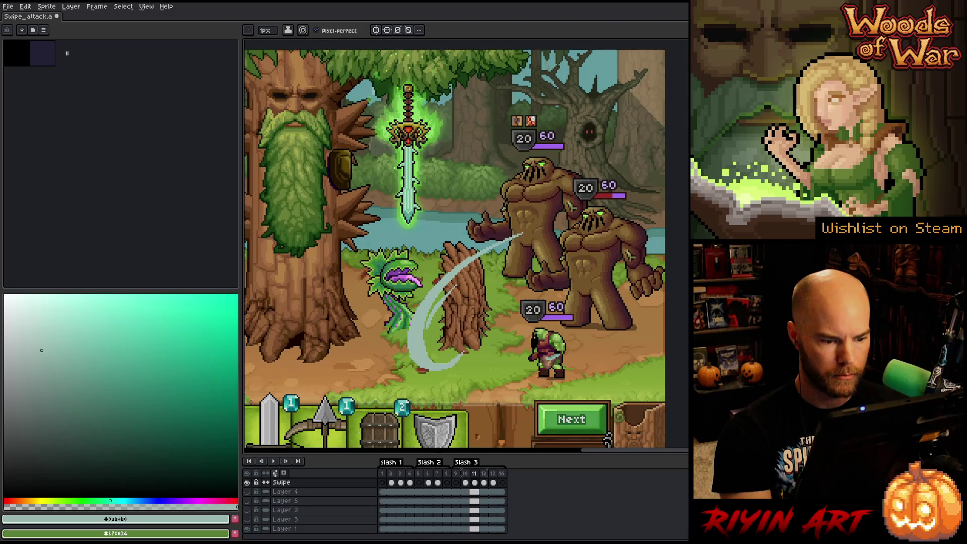
pyautogui.press('Right')
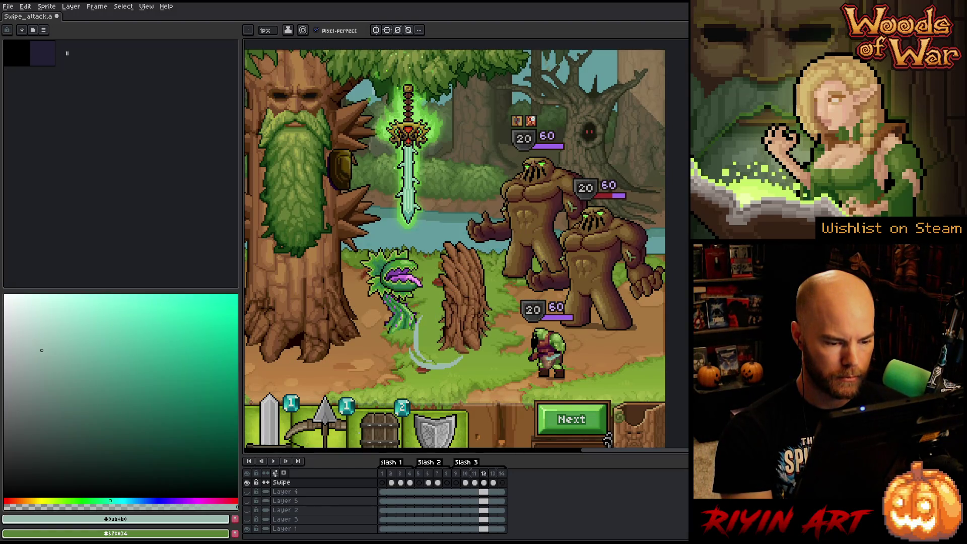
pyautogui.press('Left')
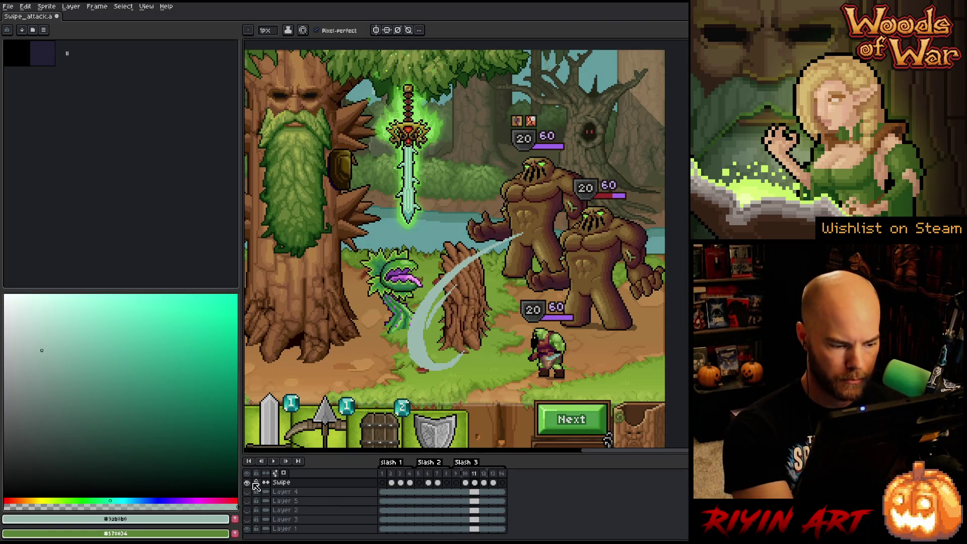
pyautogui.keyDown('alt'); pyautogui.click(247, 482); pyautogui.keyUp('alt')
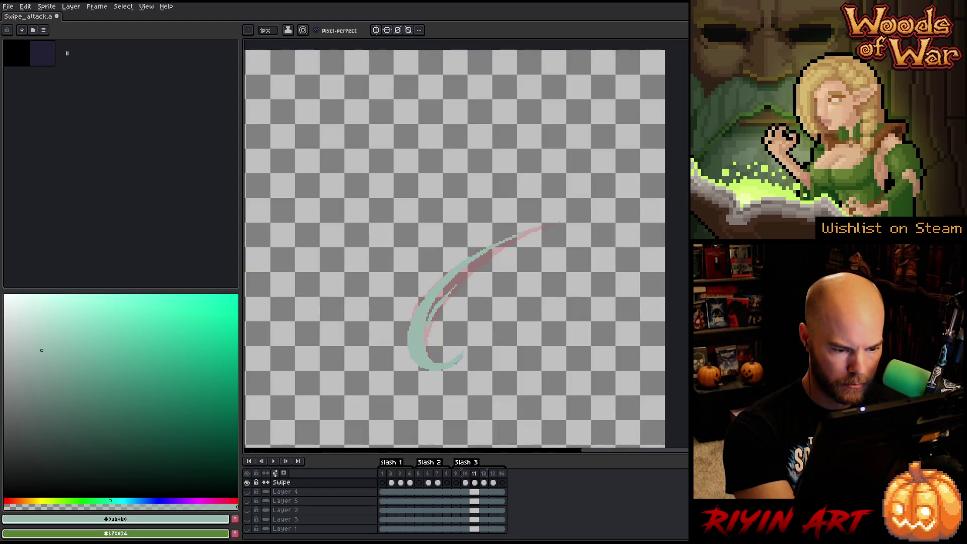
pyautogui.press('b')
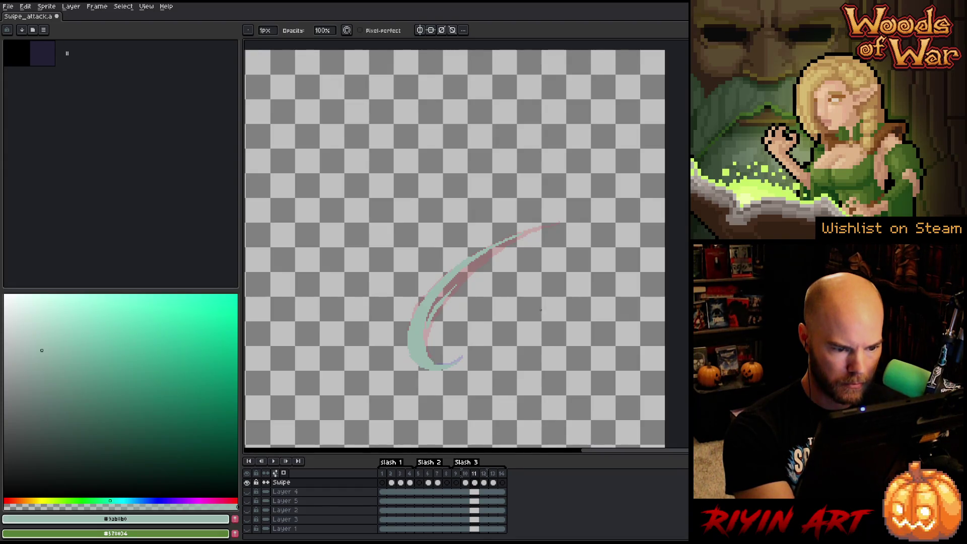
pyautogui.press('Right')
pyautogui.press('Right')
# Step: Erase the end of the faint arc on frame 14 and replay the slash
pyautogui.press('e')
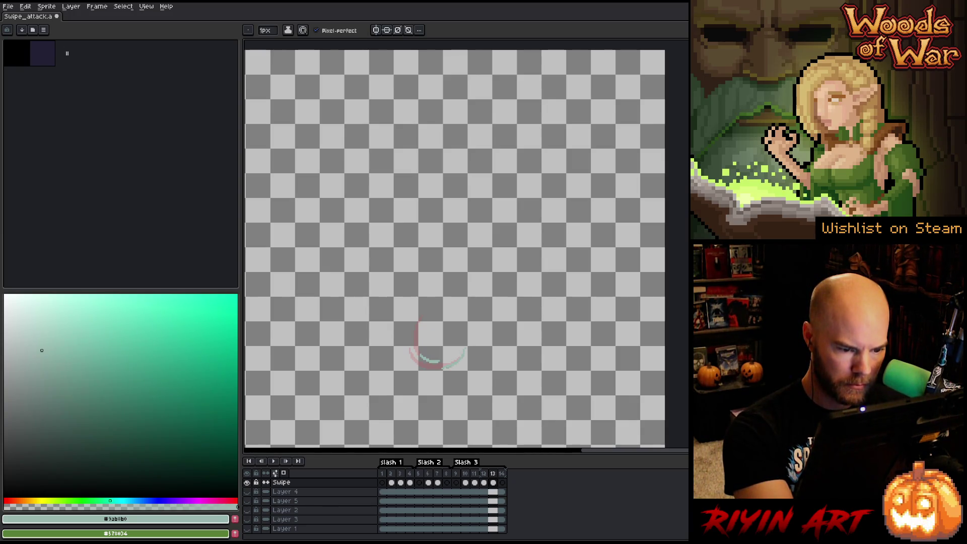
pyautogui.press('b')
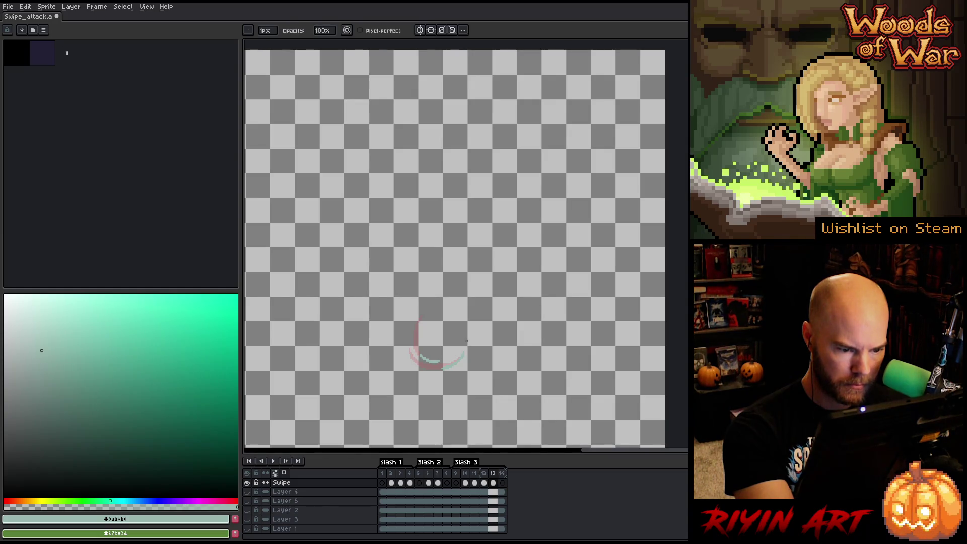
pyautogui.press('e')
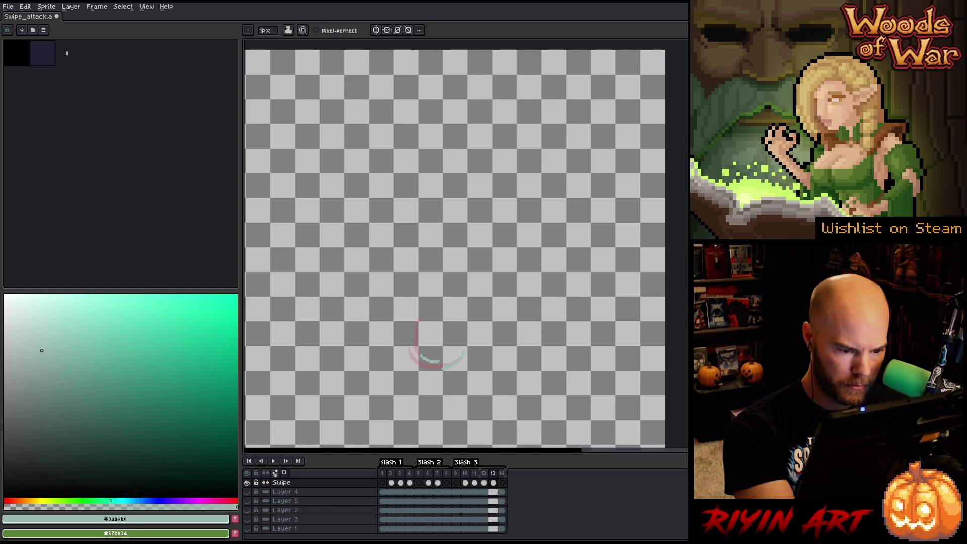
pyautogui.click(502, 483)
pyautogui.click(464, 347)
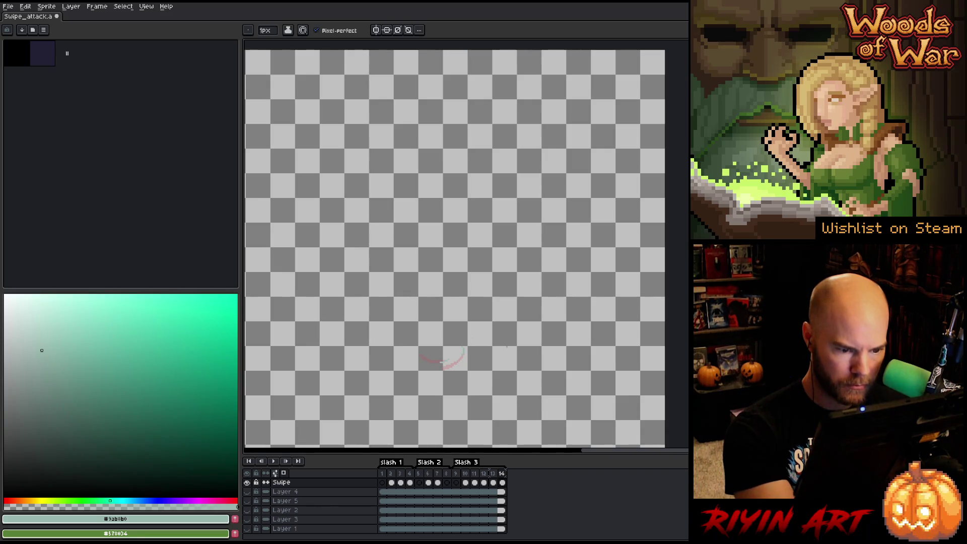
pyautogui.press('Return')
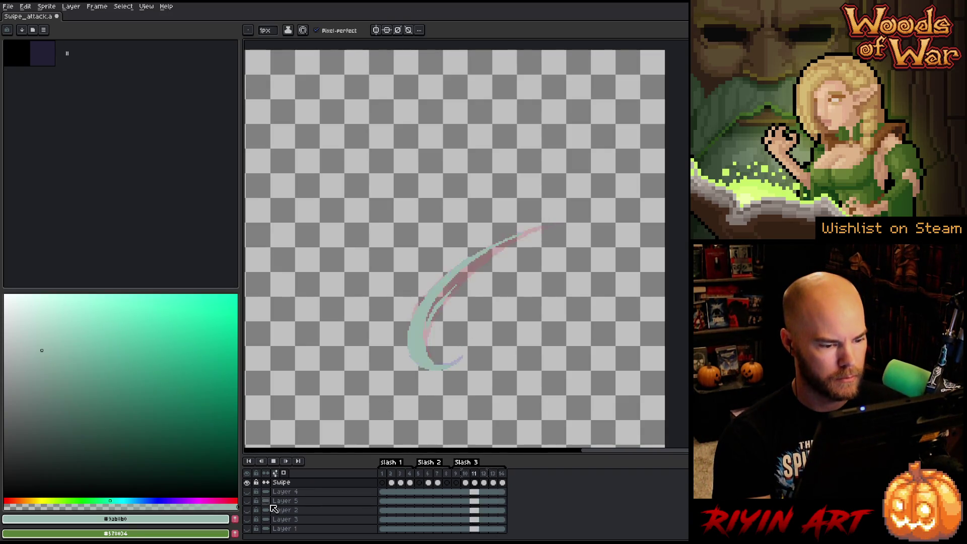
# Step: Show the game background, stop playback, and review frames 12 to 14 before hiding the background again
pyautogui.click(247, 492)
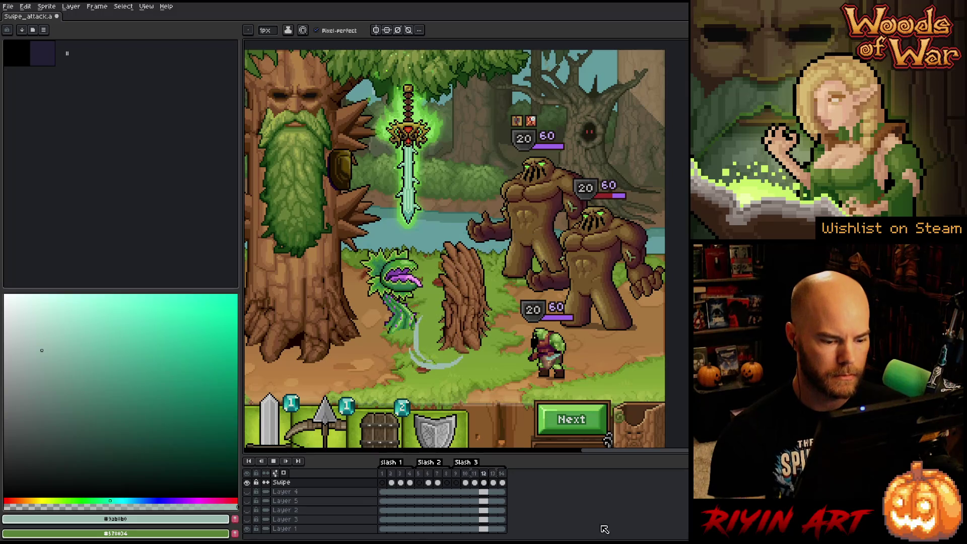
pyautogui.click(502, 483)
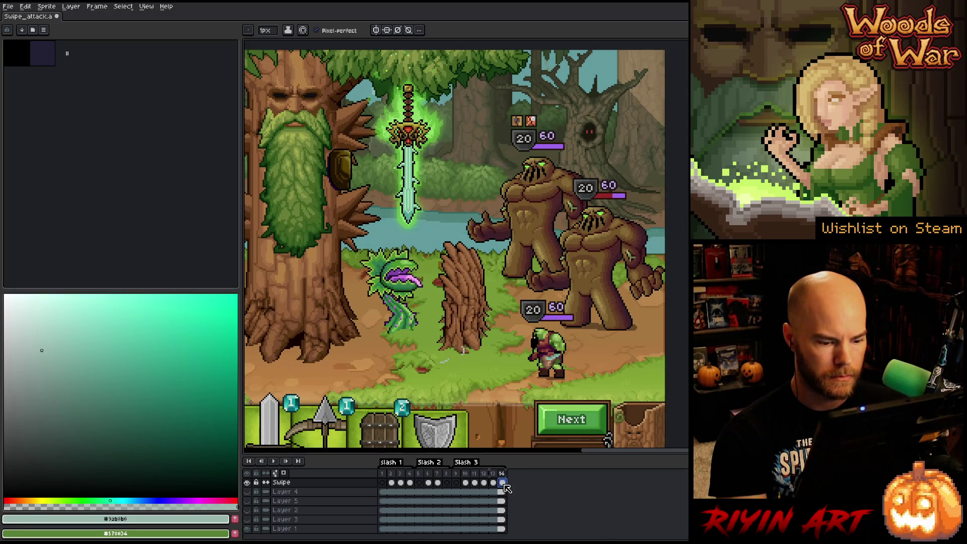
pyautogui.click(493, 484)
pyautogui.press('Left')
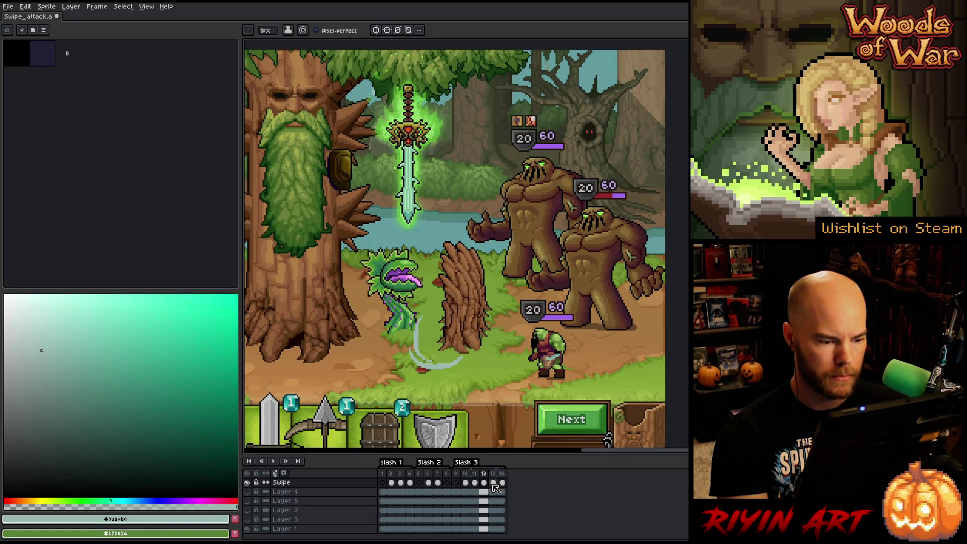
pyautogui.click(493, 484)
pyautogui.click(503, 483)
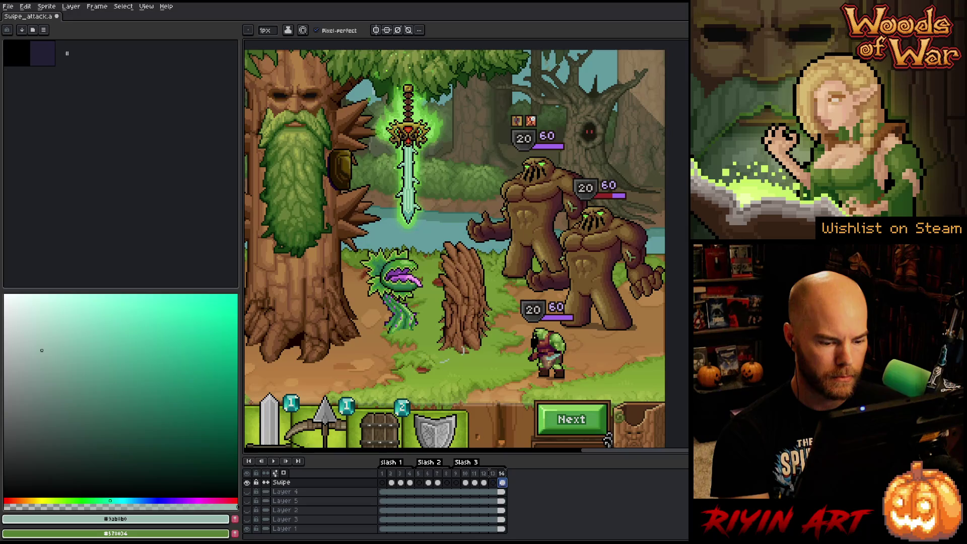
pyautogui.press('Left')
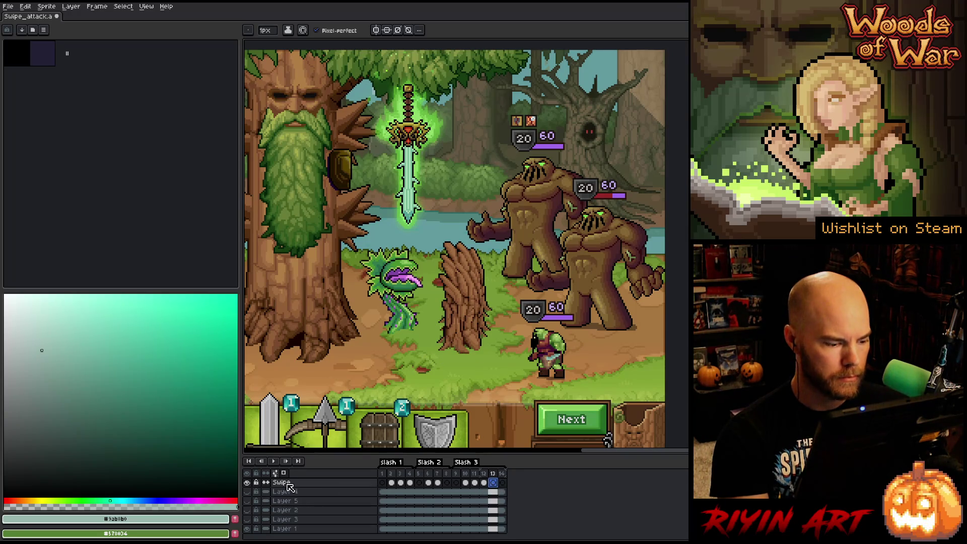
pyautogui.keyDown('alt'); pyautogui.click(246, 482); pyautogui.keyUp('alt')
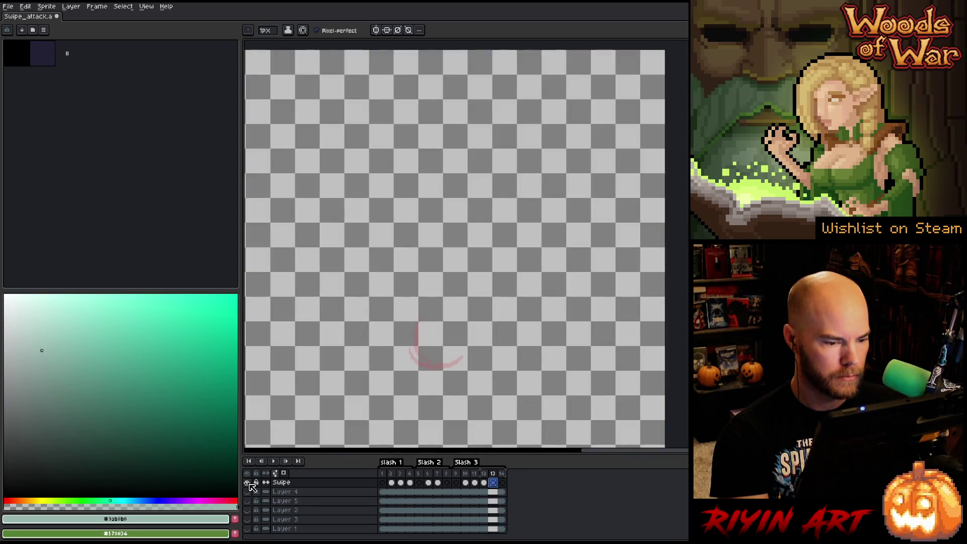
# Step: On frame 13, draw a stroke extending the slash's lower arc, then undo it
pyautogui.click(465, 482)
pyautogui.click(475, 483)
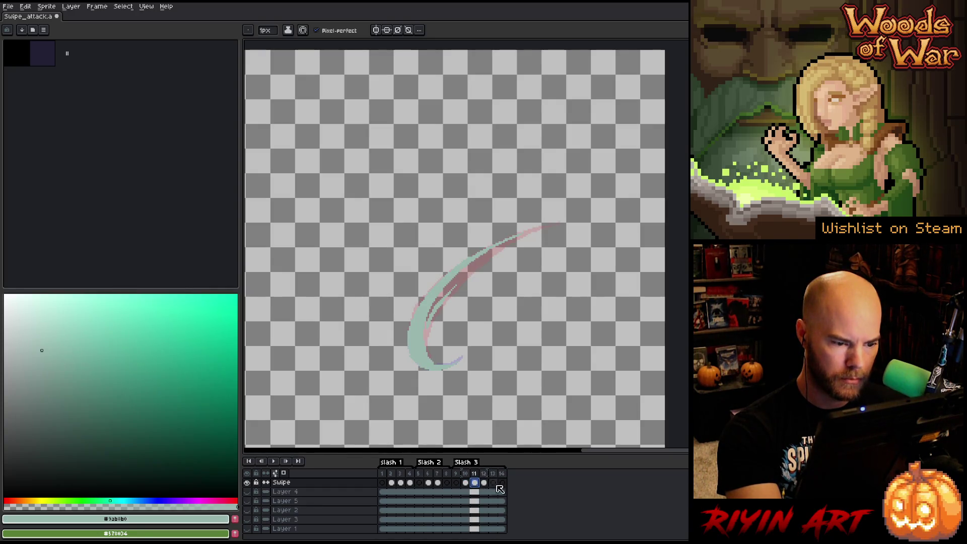
pyautogui.click(483, 482)
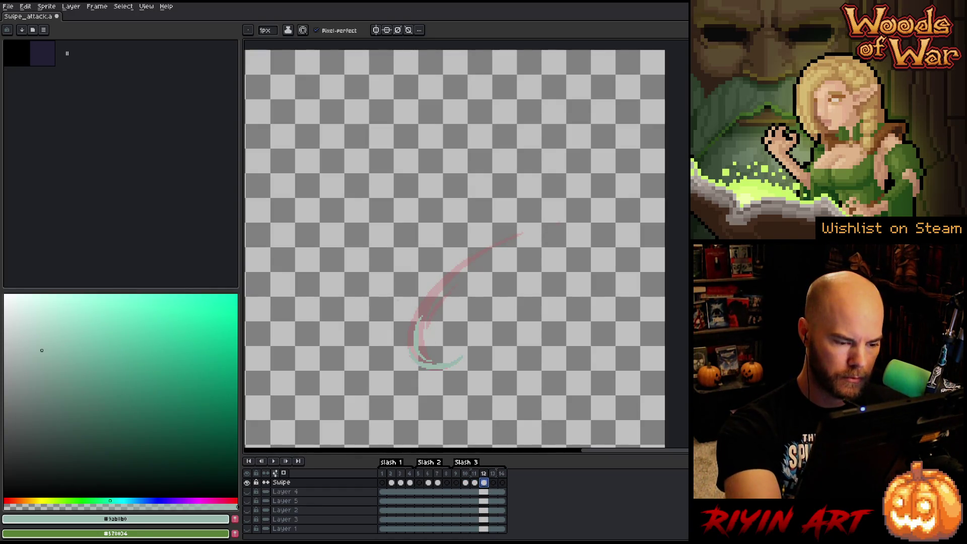
pyautogui.click(493, 482)
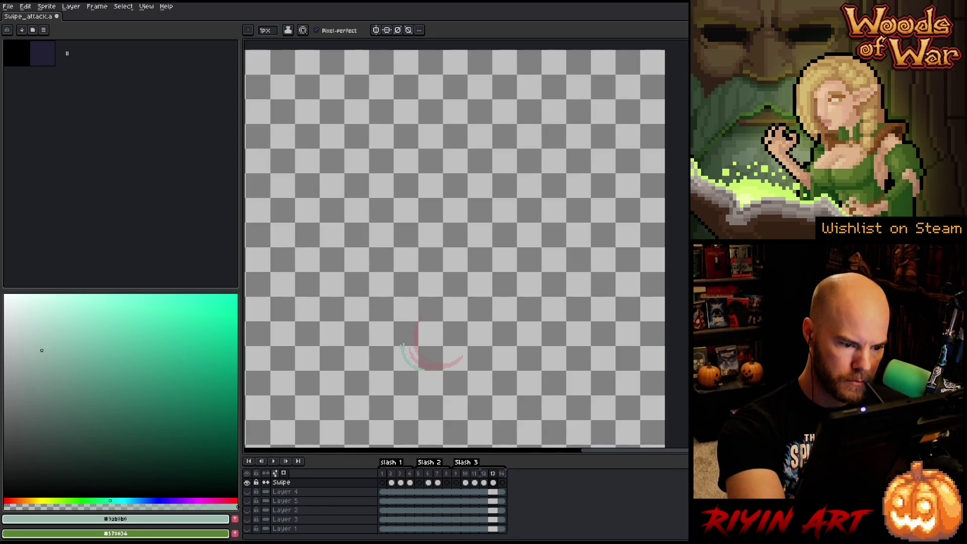
pyautogui.press('b')
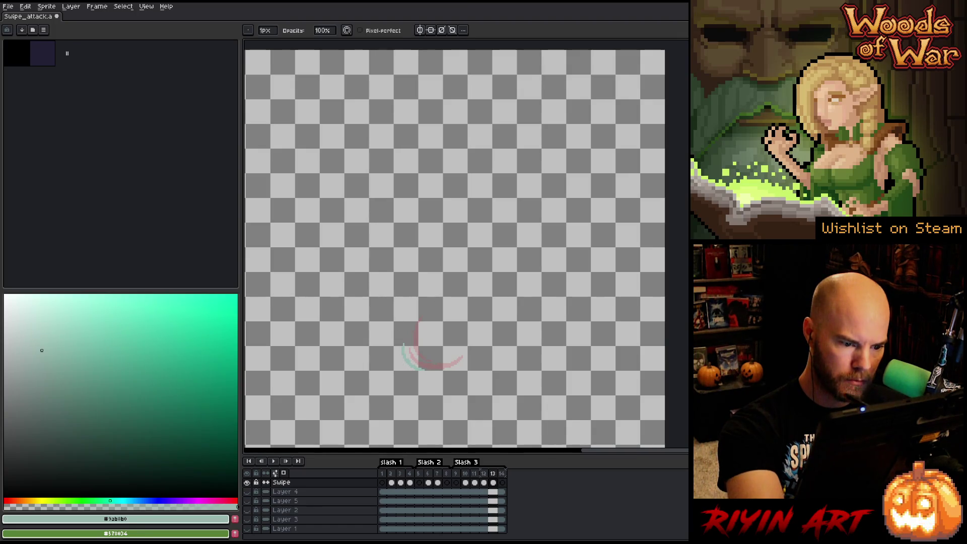
pyautogui.press('e')
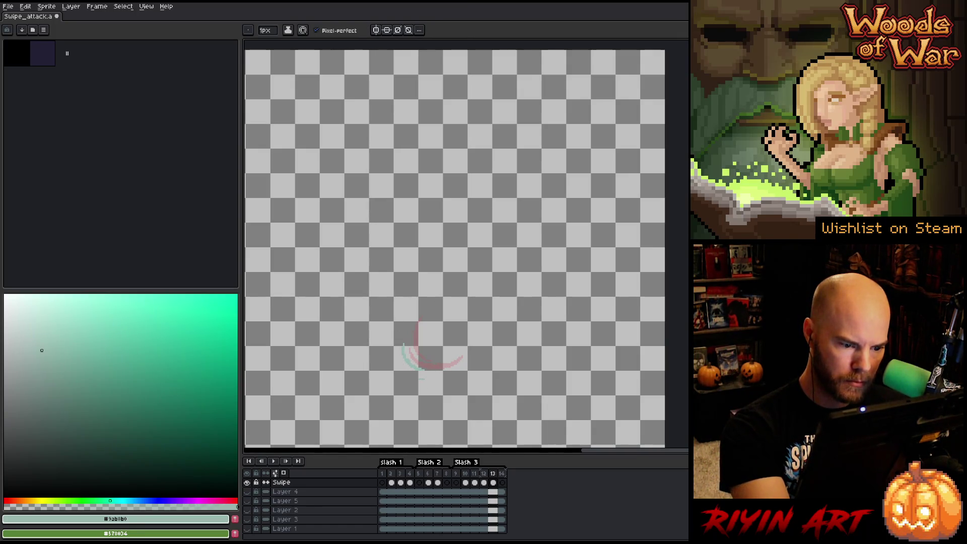
pyautogui.moveTo(418, 380); pyautogui.dragTo(406, 383)
pyautogui.hotkey('ctrl', 'z')
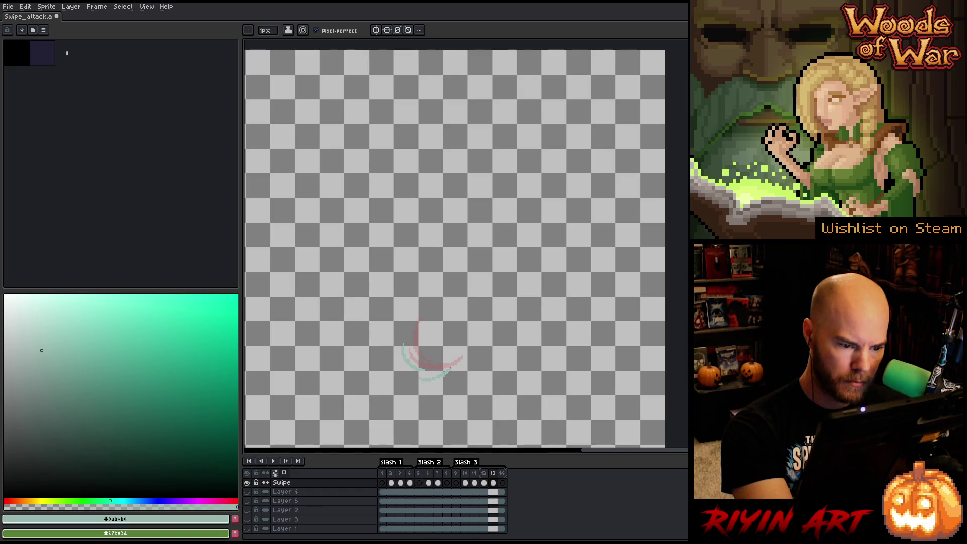
# Step: Play the swipe animation from frame 14 with the game-scene background shown
pyautogui.click(503, 473)
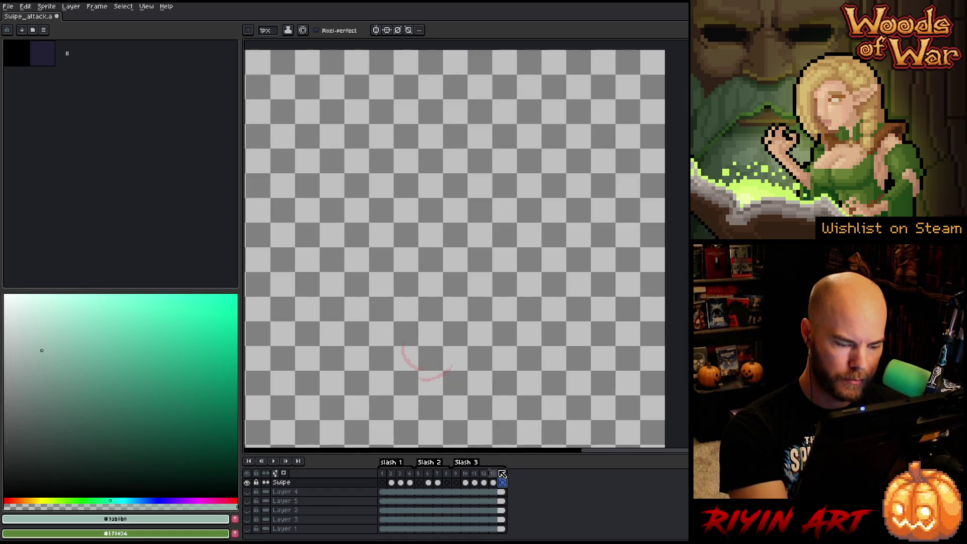
pyautogui.press('Return')
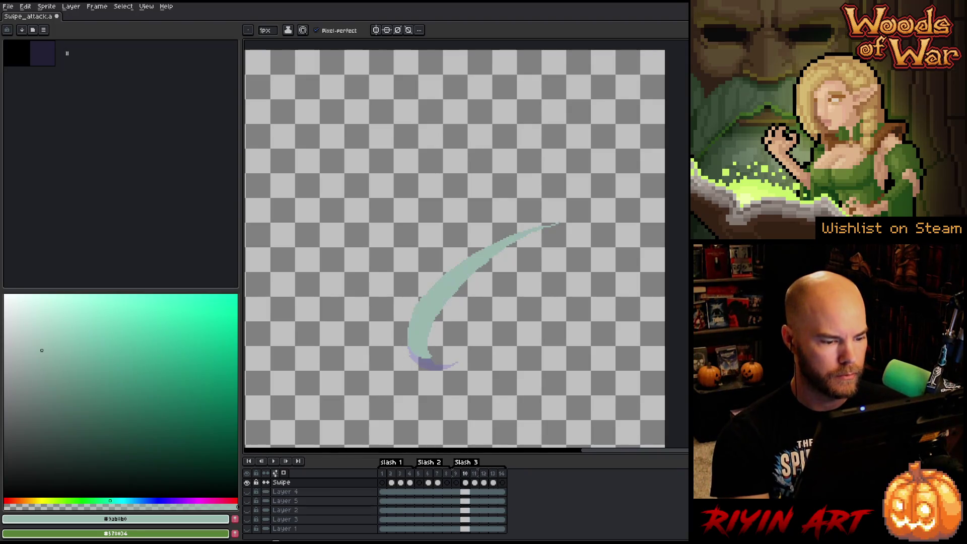
pyautogui.click(247, 529)
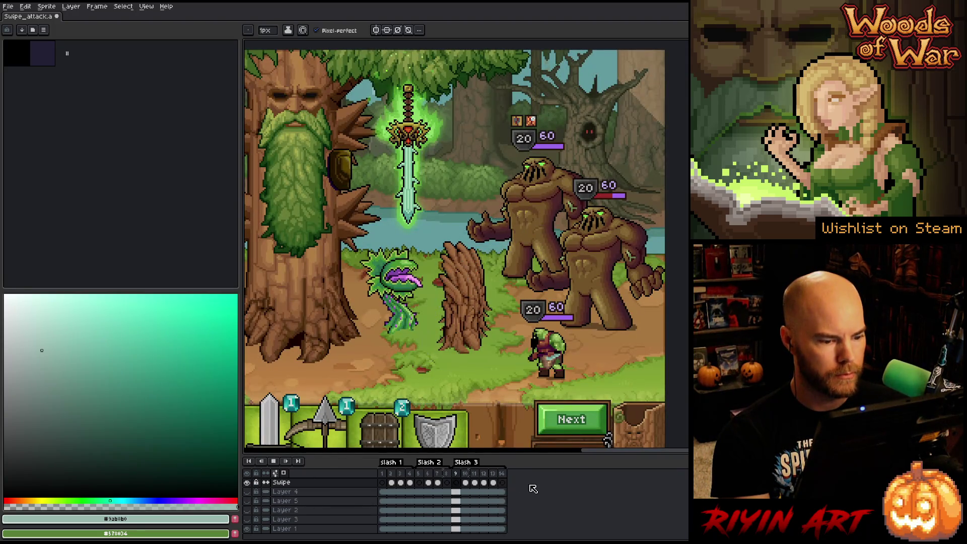
# Step: Hide the game-scene background and go to frame 13
pyautogui.click(503, 482)
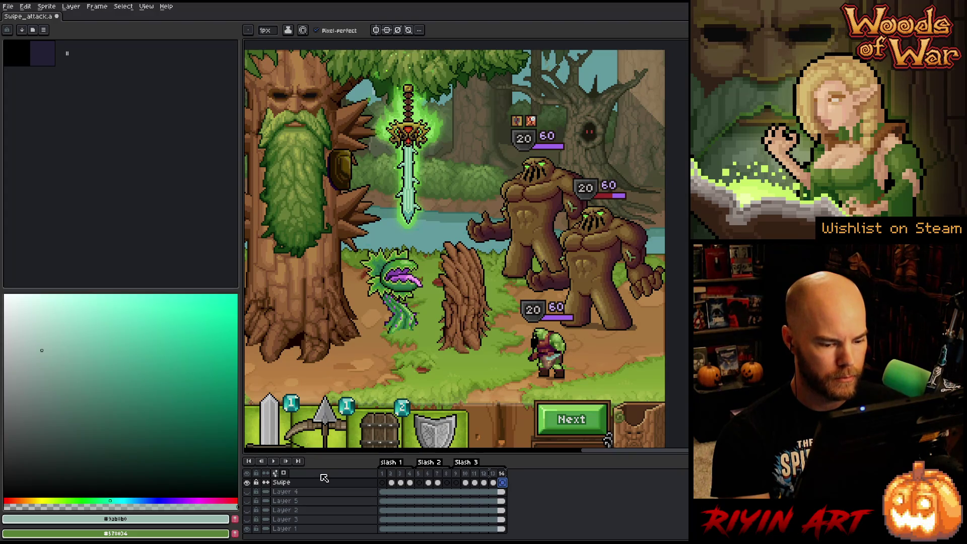
pyautogui.keyDown('alt'); pyautogui.click(246, 482); pyautogui.keyUp('alt')
pyautogui.click(494, 483)
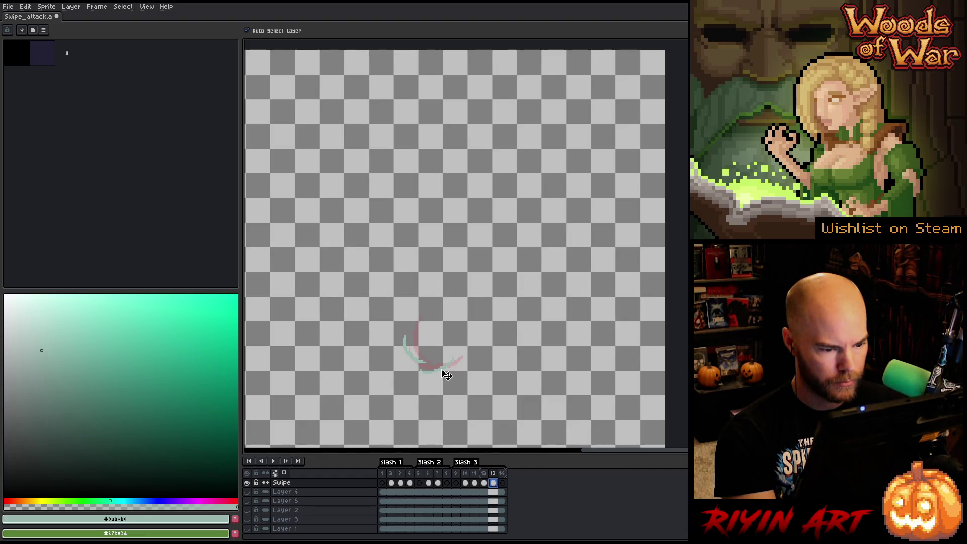
# Step: Lasso the small frame-13 arc, rotate it about 12° counter-clockwise, and show the background
pyautogui.press('b')
pyautogui.moveTo(485, 340); pyautogui.dragTo(461, 392)
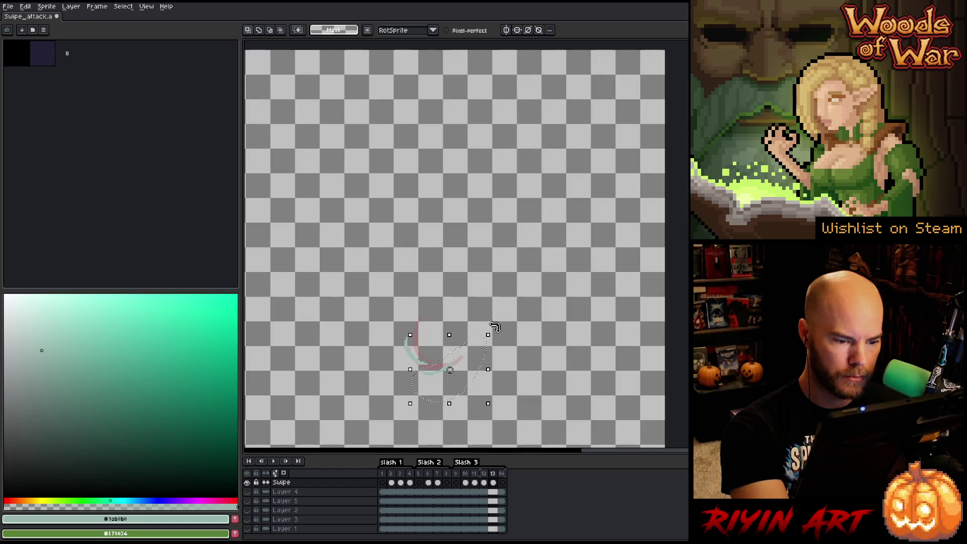
pyautogui.moveTo(495, 328); pyautogui.dragTo(488, 316)
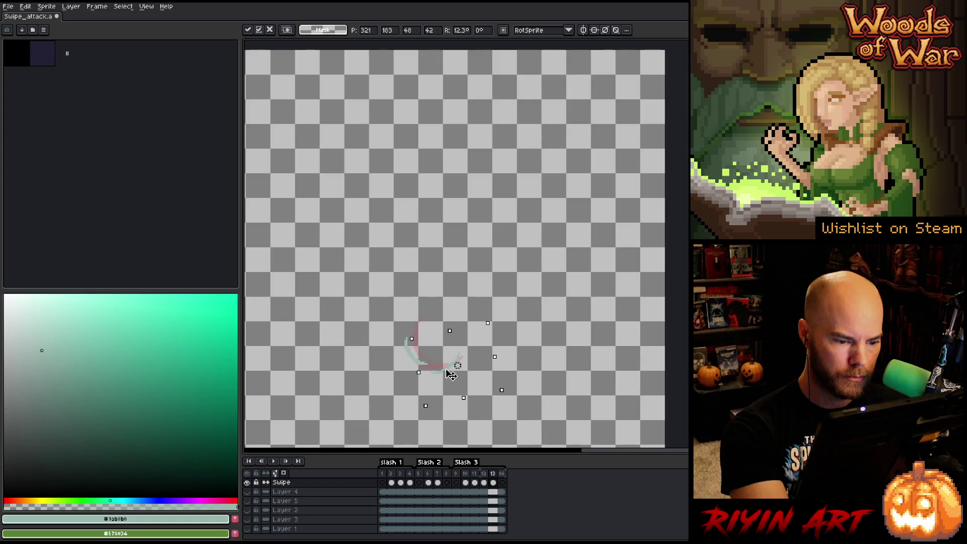
pyautogui.press('Return')
pyautogui.press('Return')
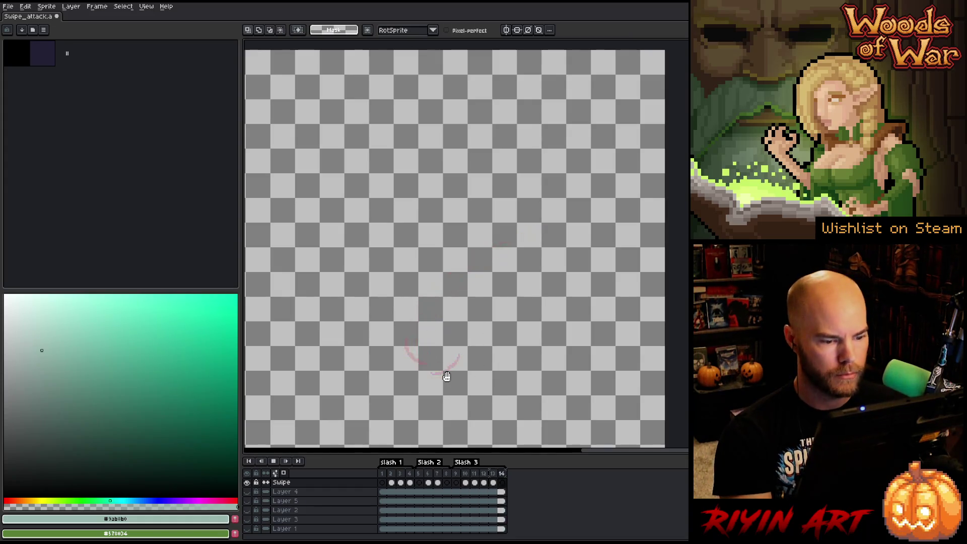
pyautogui.click(246, 473)
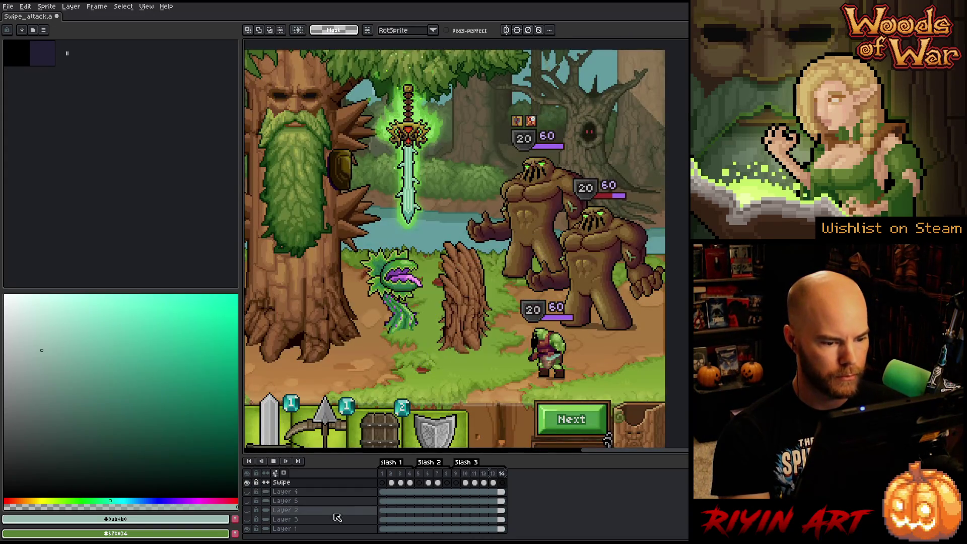
# Step: Play and stop the looping swipe animation from frame 13
pyautogui.press('Return')
pyautogui.click(495, 484)
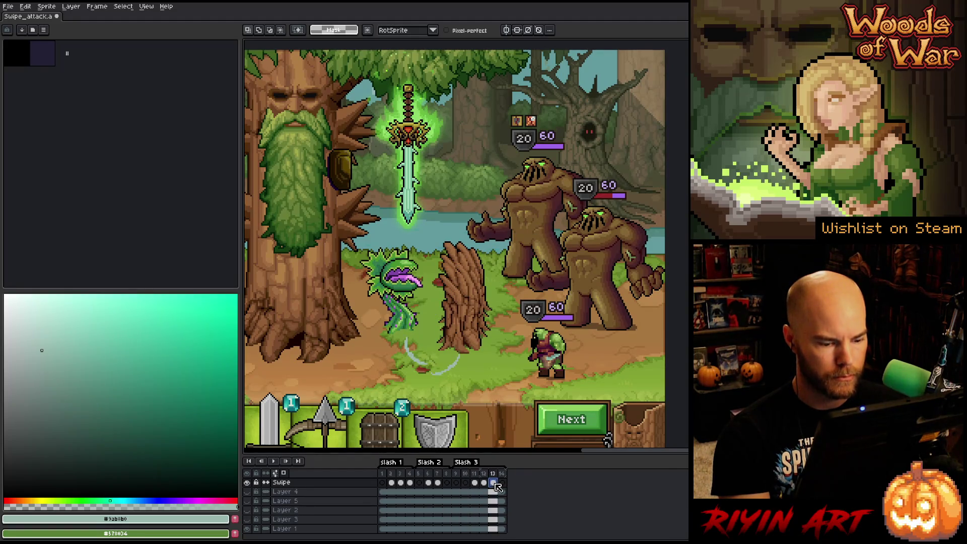
pyautogui.press('Return')
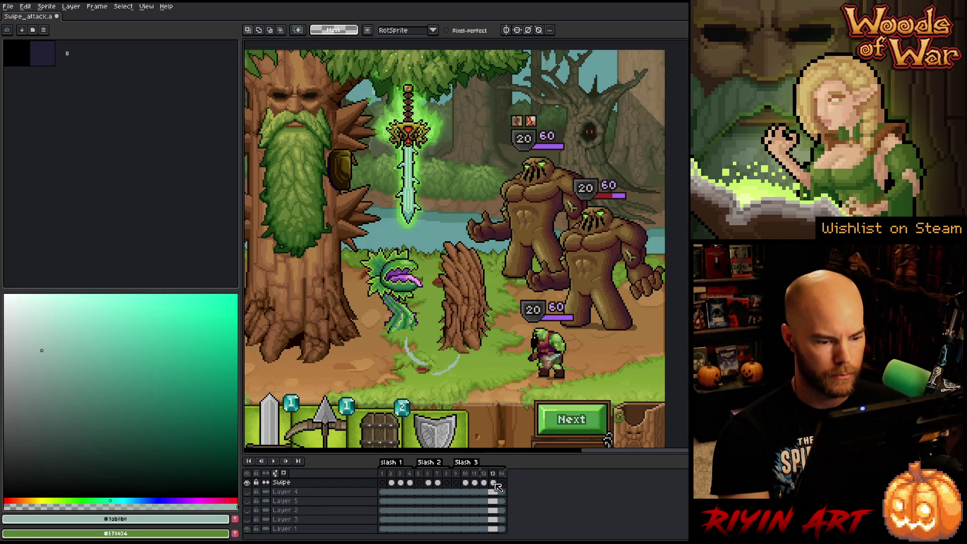
pyautogui.press('Return')
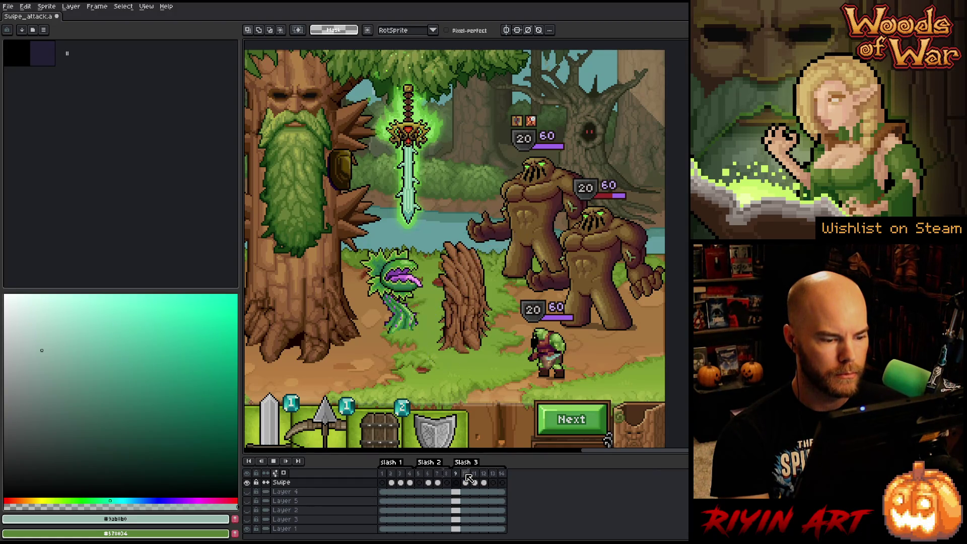
pyautogui.press('Return')
# Step: Flip back and forth between frames 11 and 12 to compare the swipe
pyautogui.press('Left')
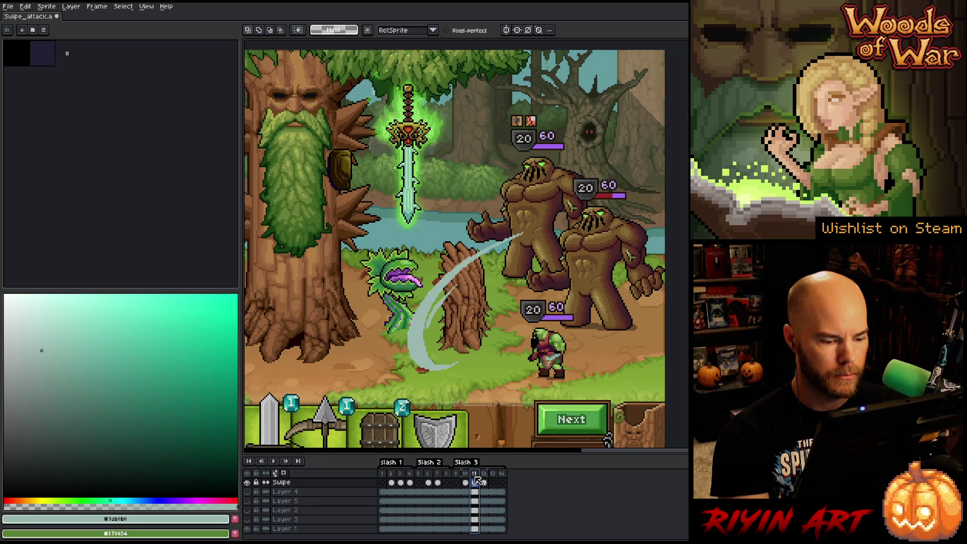
pyautogui.press('Left')
pyautogui.press('Right')
pyautogui.press('Left')
pyautogui.press('Right')
pyautogui.press('Left')
pyautogui.press('Right')
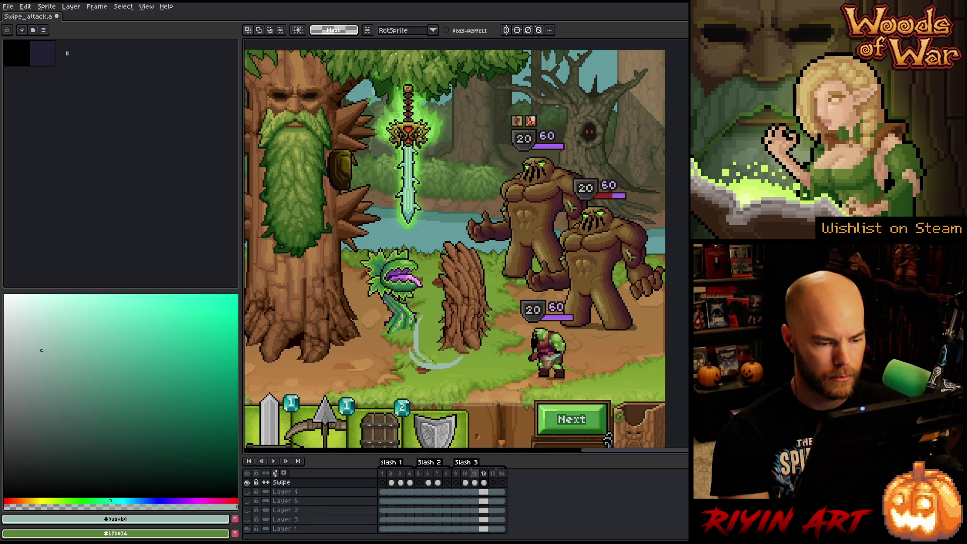
pyautogui.press('Left')
pyautogui.press('Right')
pyautogui.press('Left')
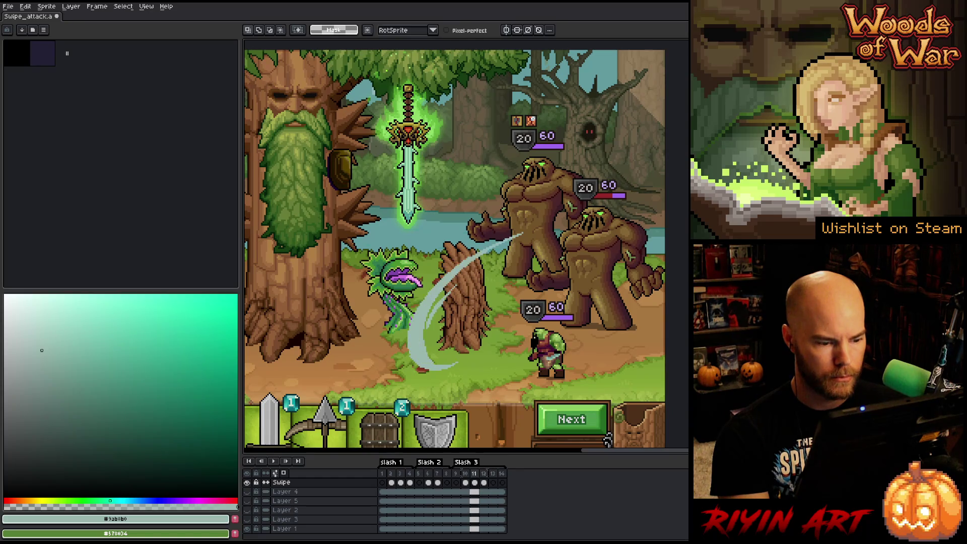
pyautogui.press('Right')
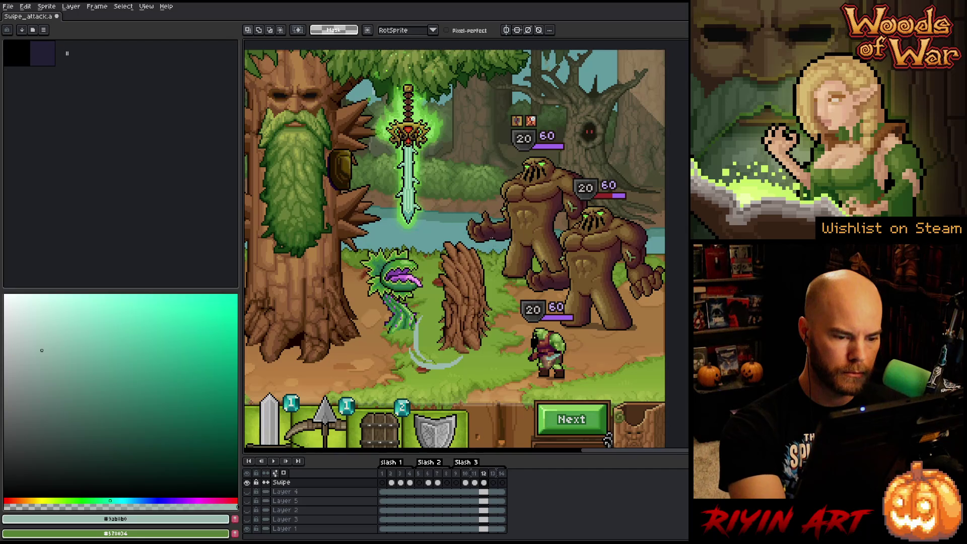
# Step: Play the animation once more, then hide the game-scene background
pyautogui.press('Return')
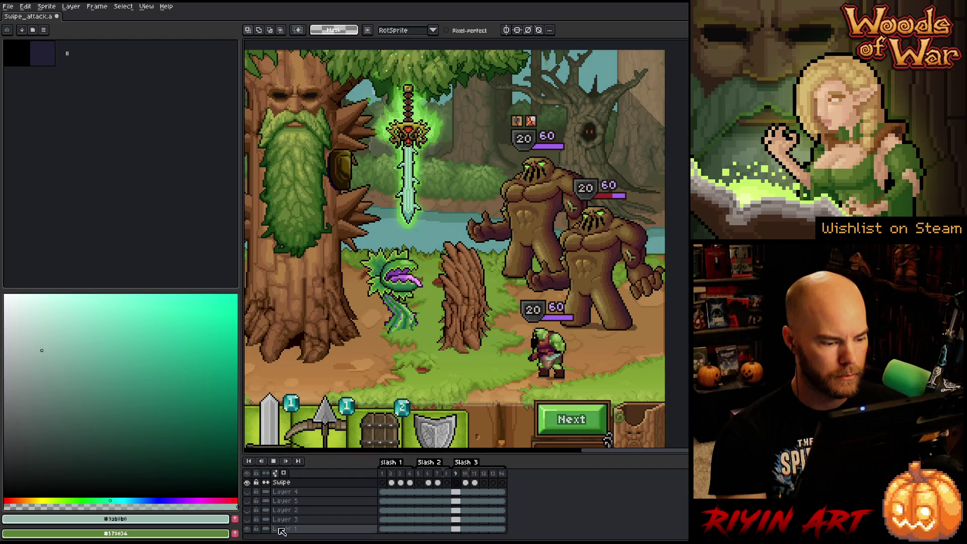
pyautogui.press('Return')
pyautogui.keyDown('alt'); pyautogui.click(247, 483); pyautogui.keyUp('alt')
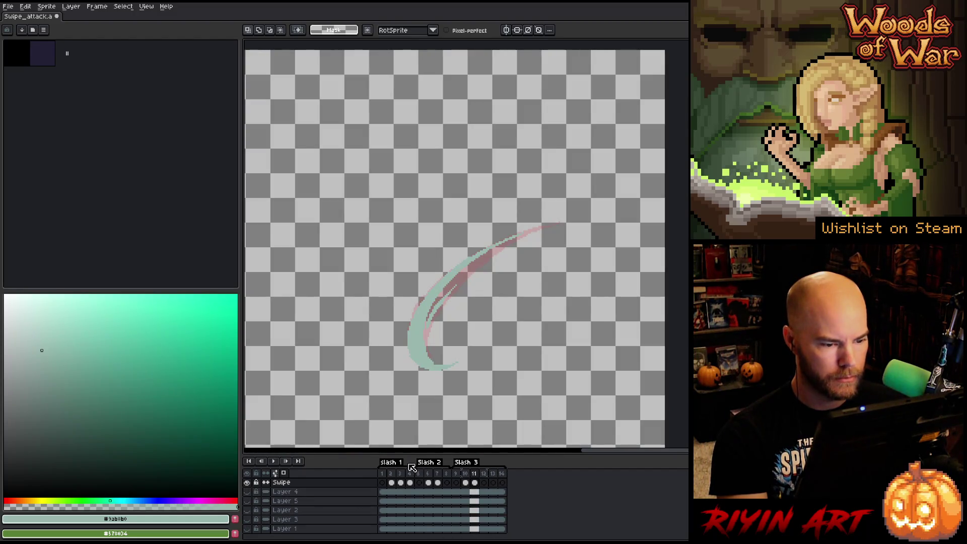
# Step: Step between frames 11 and 12 to compare the swipe
pyautogui.press('Right')
pyautogui.press('b')
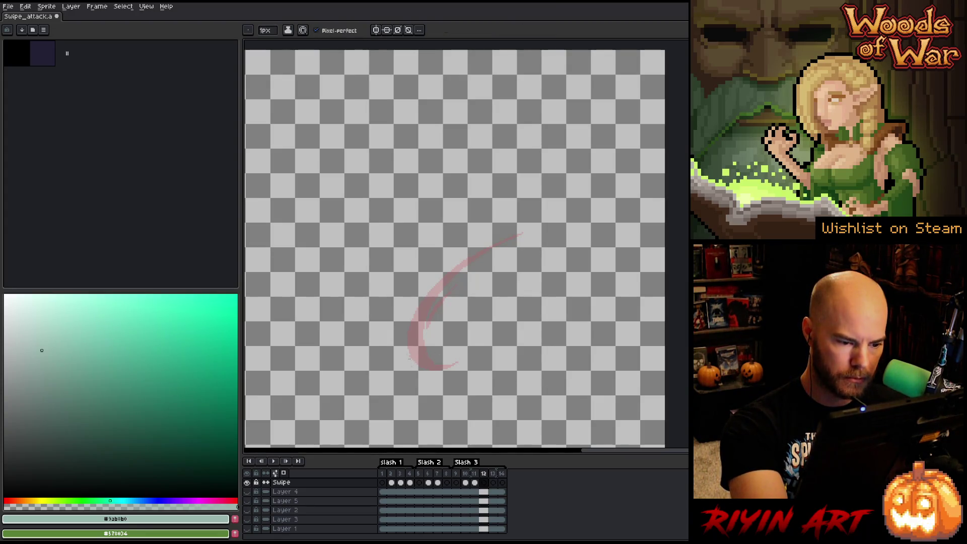
pyautogui.click(474, 483)
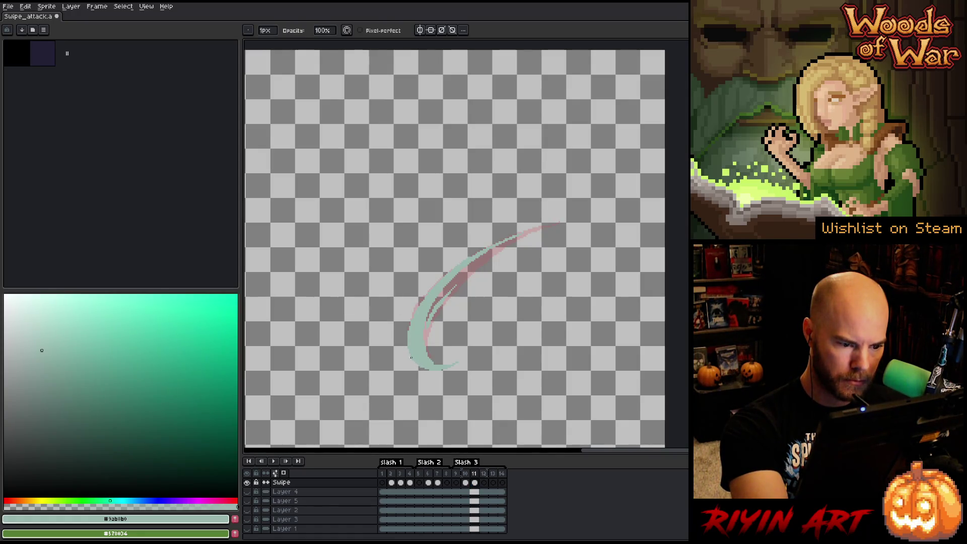
pyautogui.click(484, 483)
pyautogui.press('e')
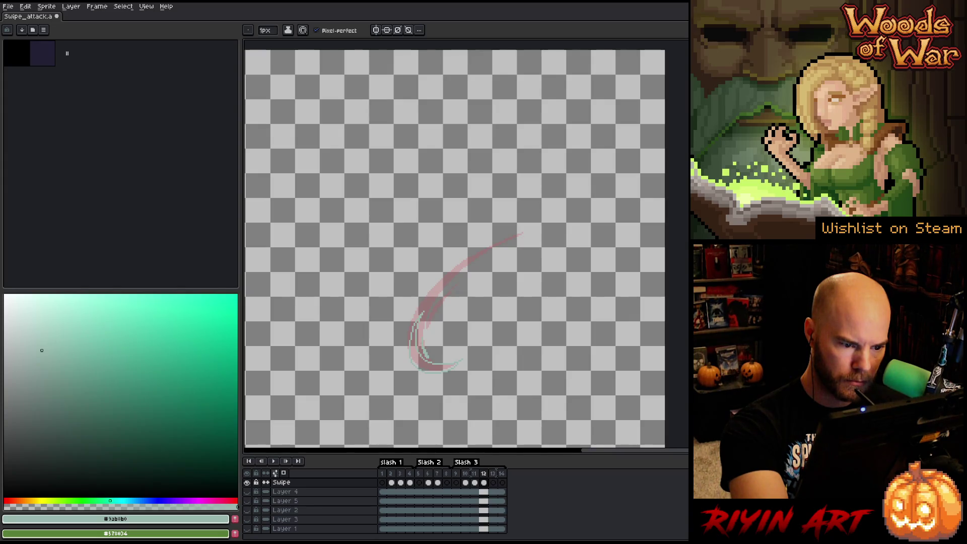
# Step: Try the bucket and pencil tools, then play the swipe over the game-scene background
pyautogui.press('g')
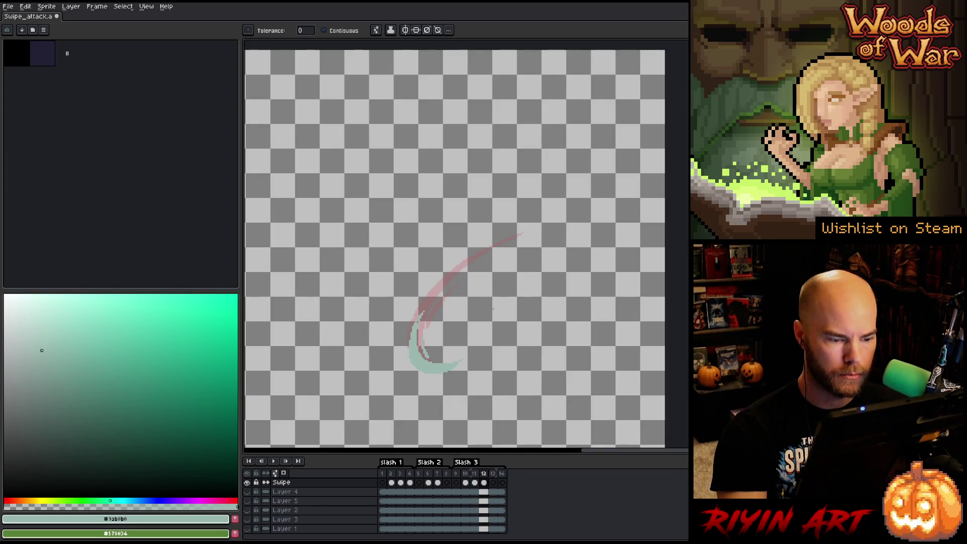
pyautogui.press('b')
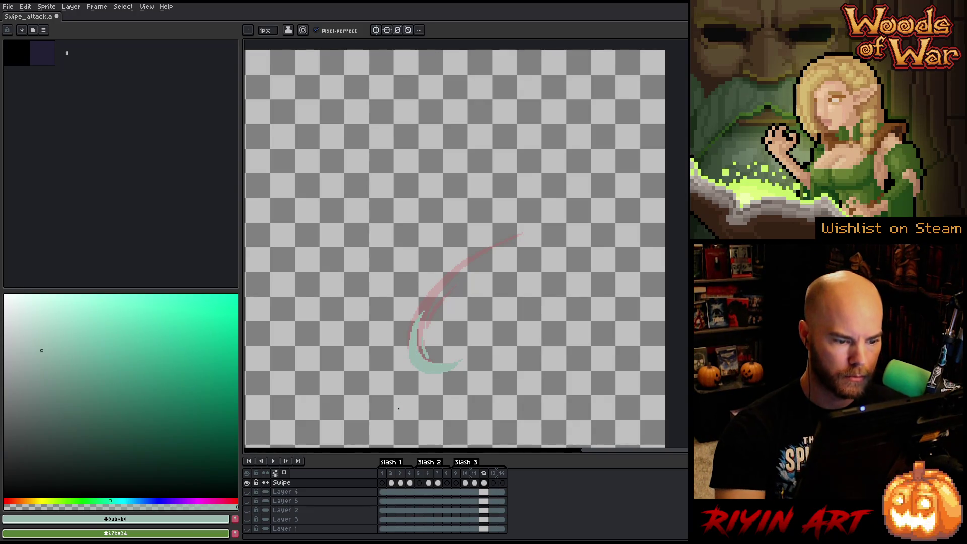
pyautogui.press('Return')
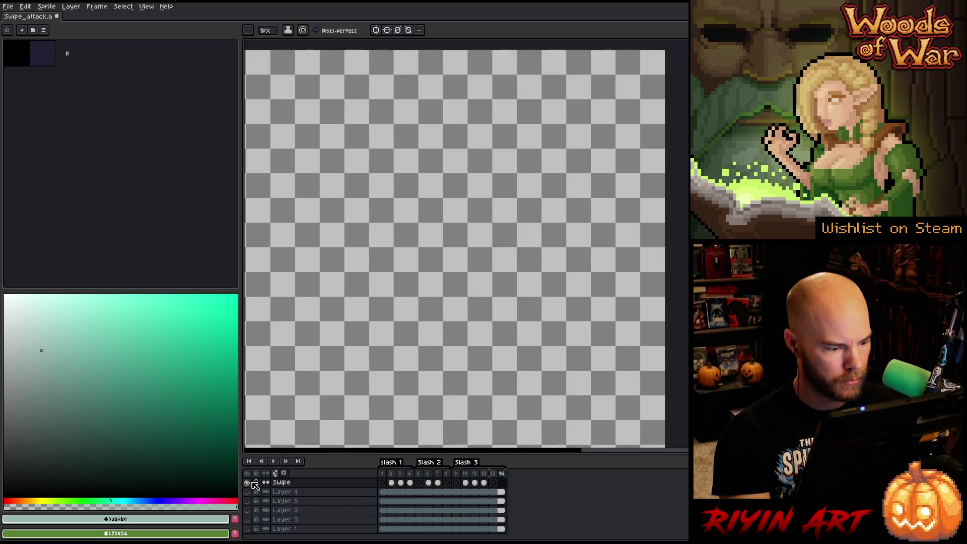
pyautogui.click(247, 473)
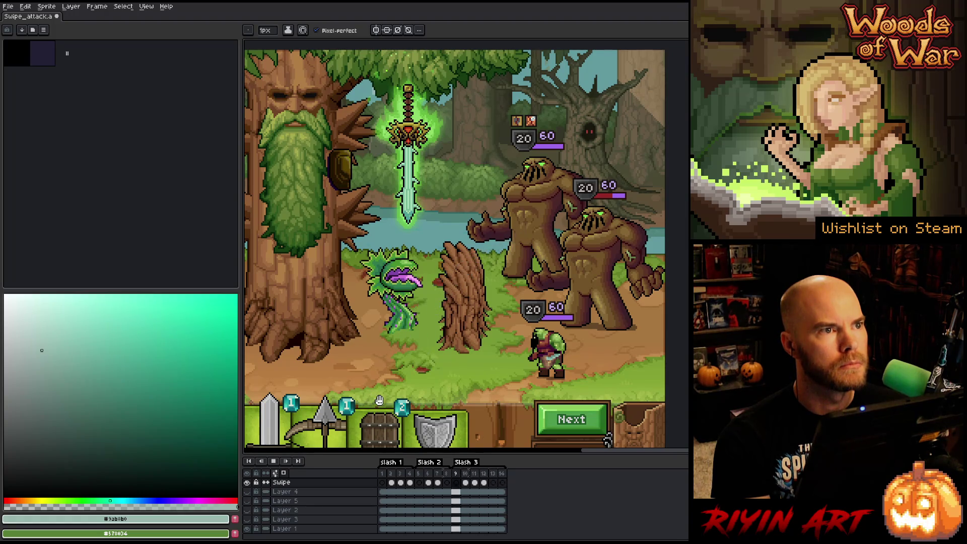
# Step: Select and delete the bright swipe arc from frame 12
pyautogui.click(485, 484)
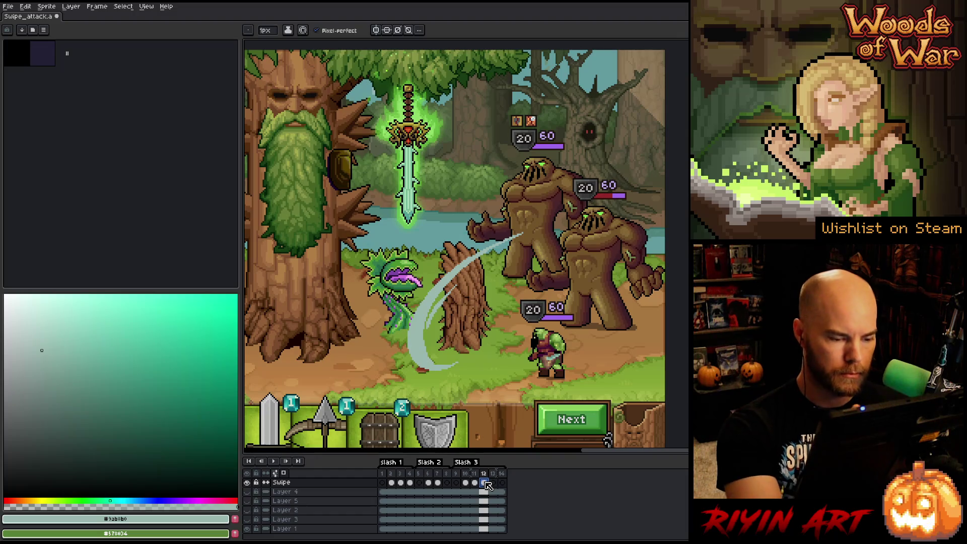
pyautogui.press('m')
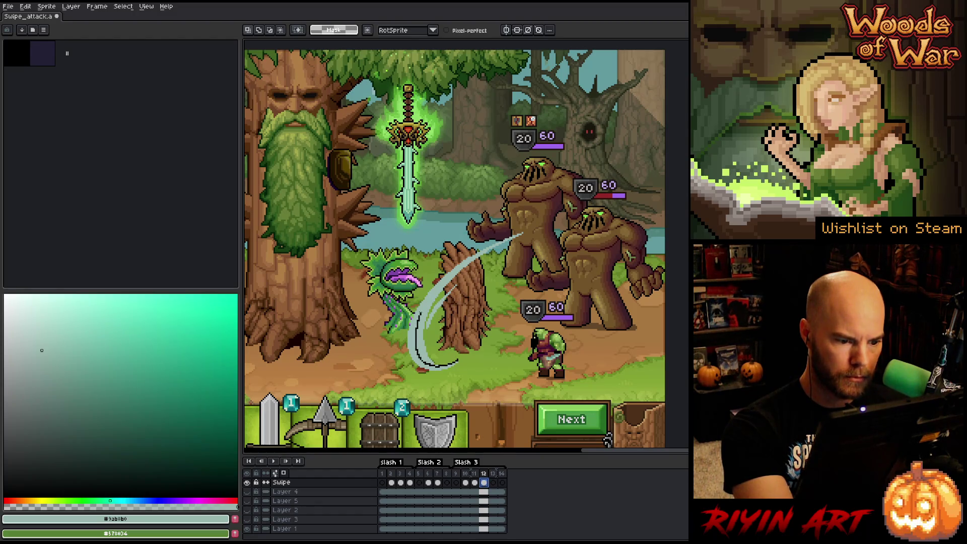
pyautogui.press('Delete')
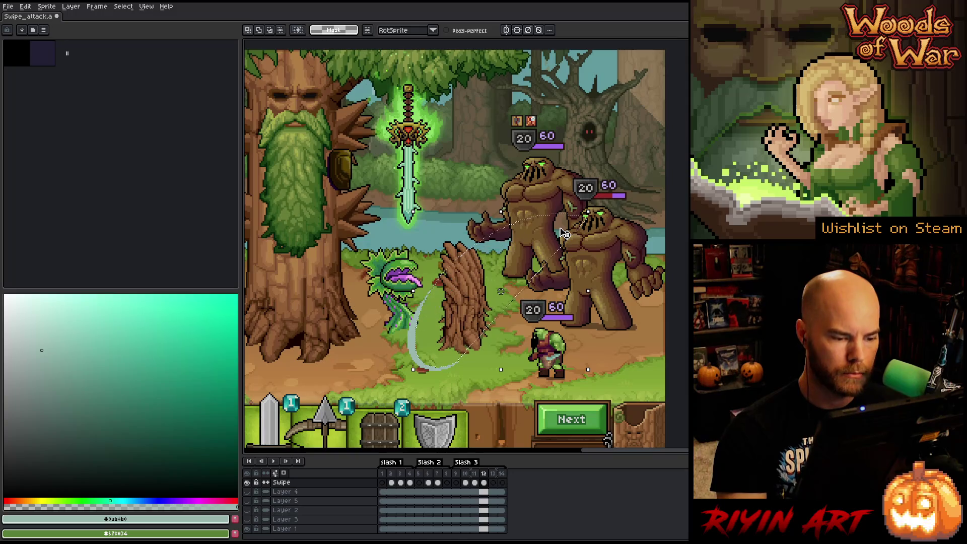
pyautogui.press('b')
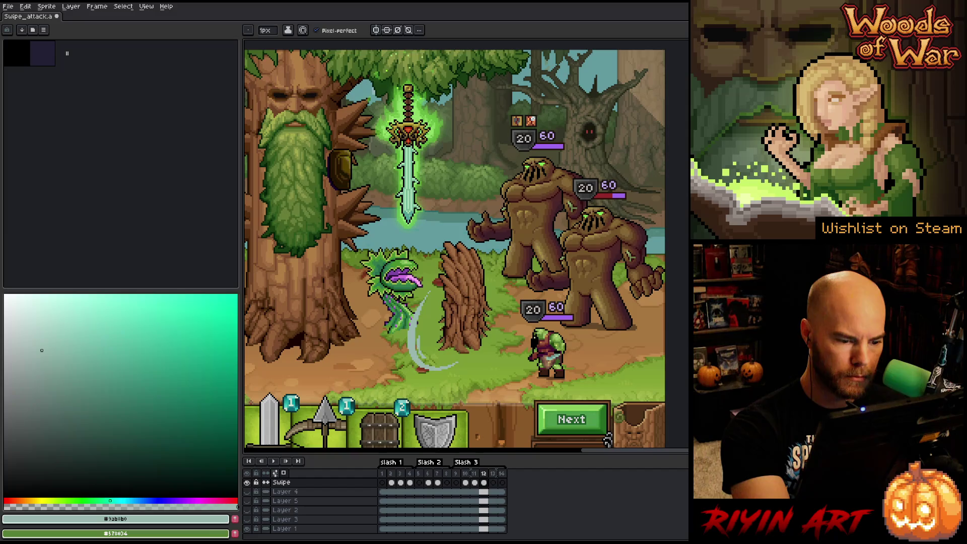
# Step: Play the slash animation a few times to preview it
pyautogui.press('Return')
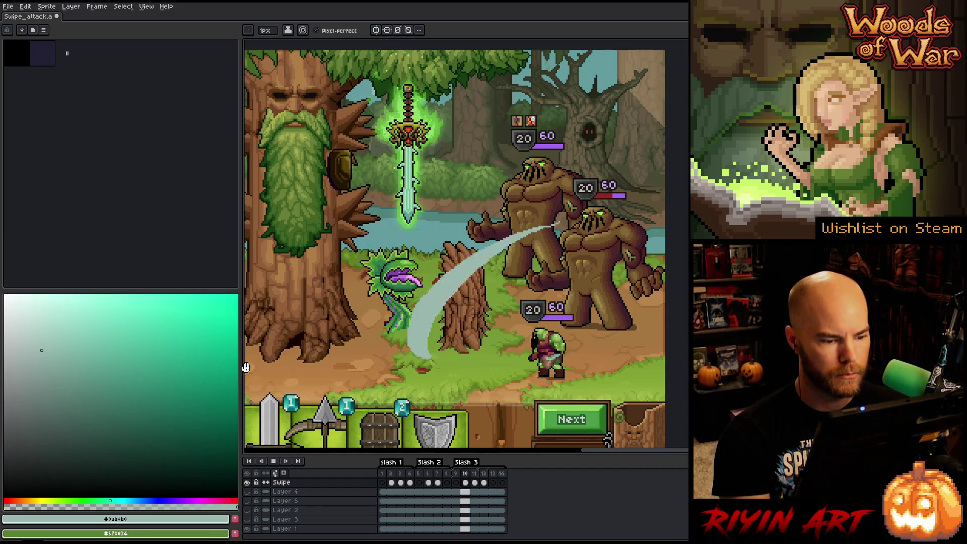
pyautogui.press('Return')
pyautogui.press('Return')
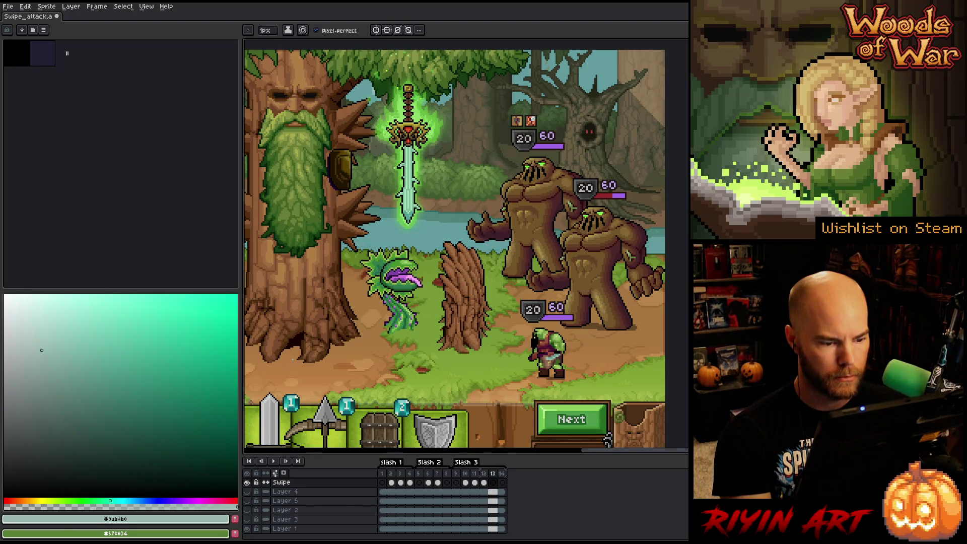
pyautogui.press('Return')
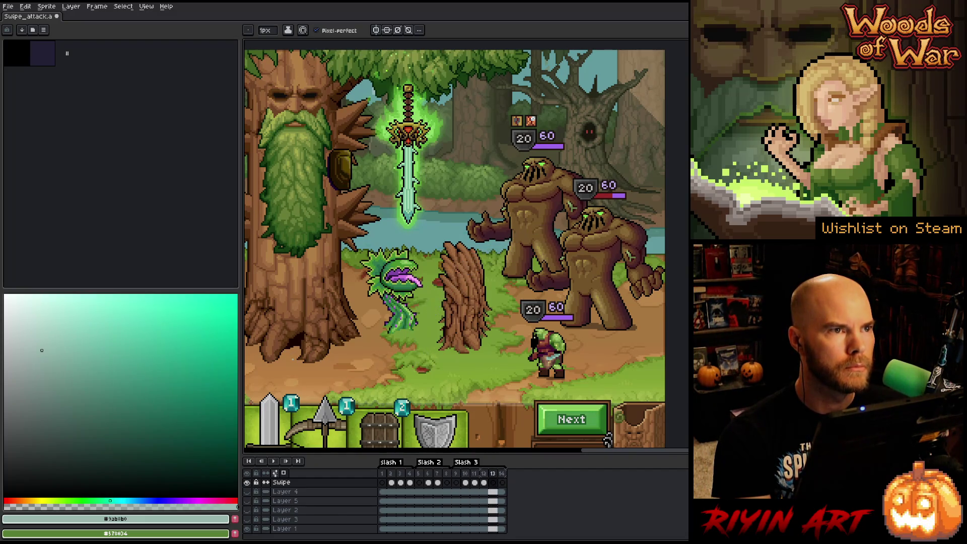
pyautogui.press('Return')
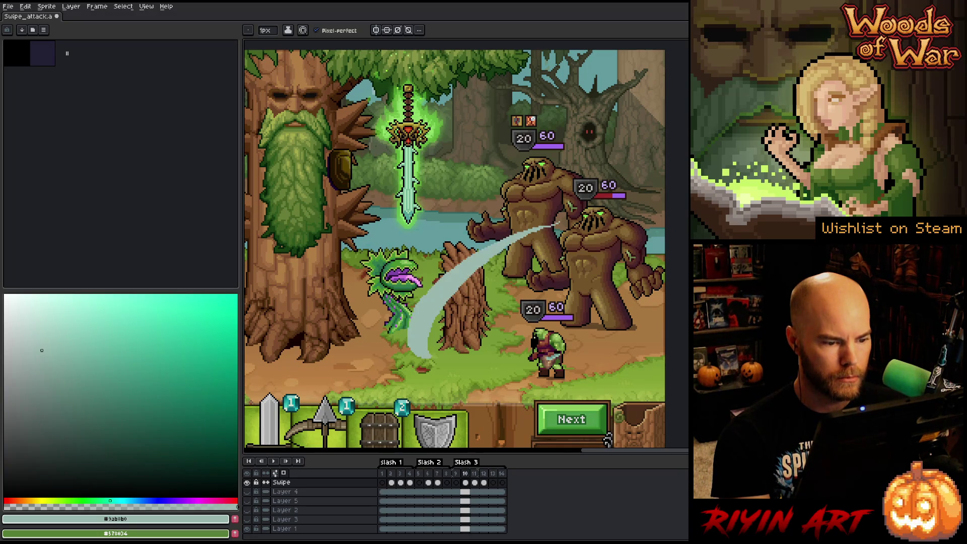
# Step: Compare frames 10–12, move the frame 12 arc slightly lower, and replay
pyautogui.press('Right')
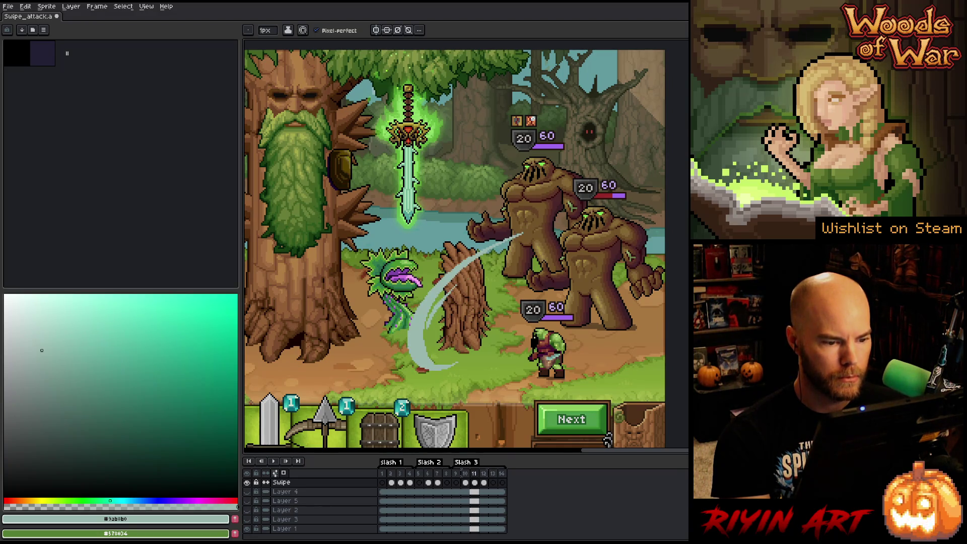
pyautogui.press('Right')
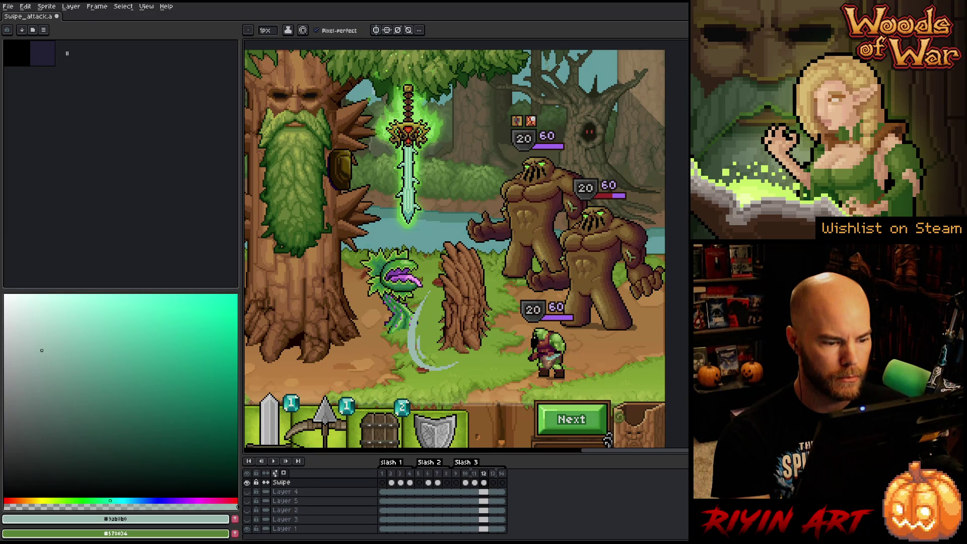
pyautogui.press('Left')
pyautogui.press('Left')
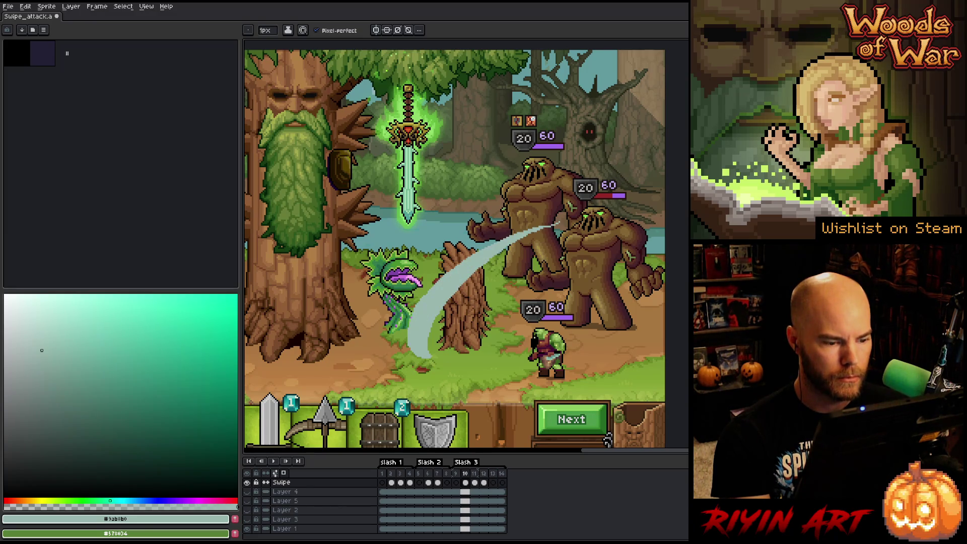
pyautogui.press('Right')
pyautogui.press('Right')
pyautogui.press('v')
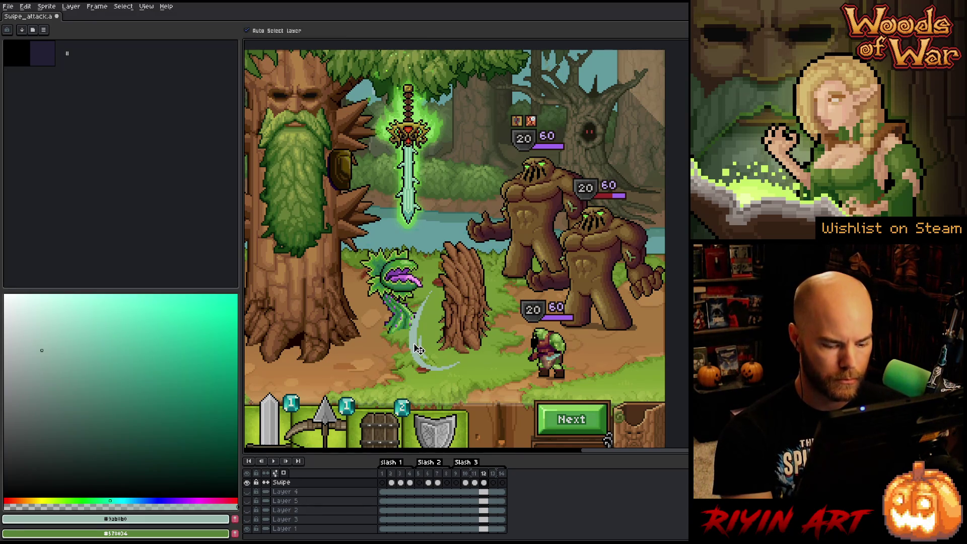
pyautogui.press('Left')
pyautogui.press('Left')
pyautogui.press('Right')
pyautogui.press('Right')
pyautogui.press('Left')
pyautogui.press('Left')
pyautogui.press('Right')
pyautogui.press('Right')
pyautogui.moveTo(417, 351); pyautogui.dragTo(418, 355)
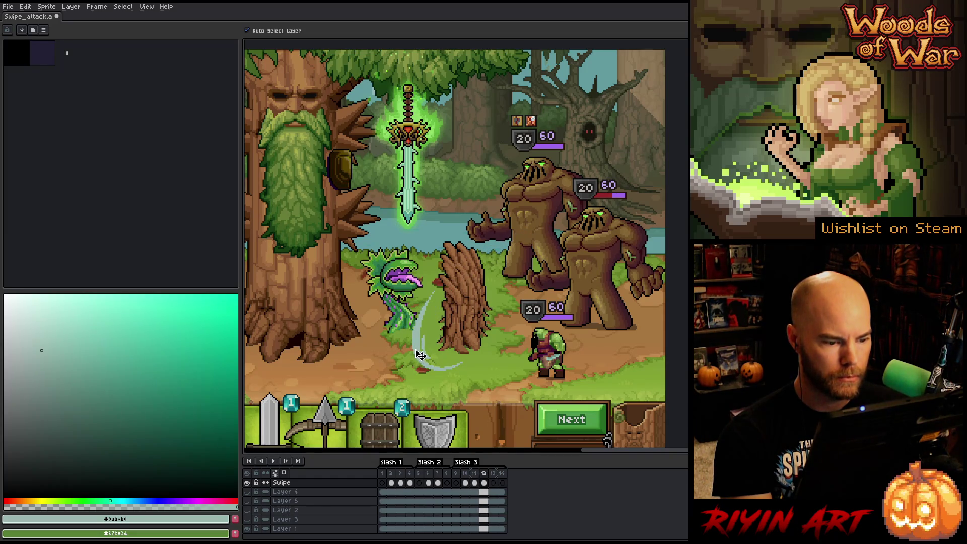
pyautogui.press('Return')
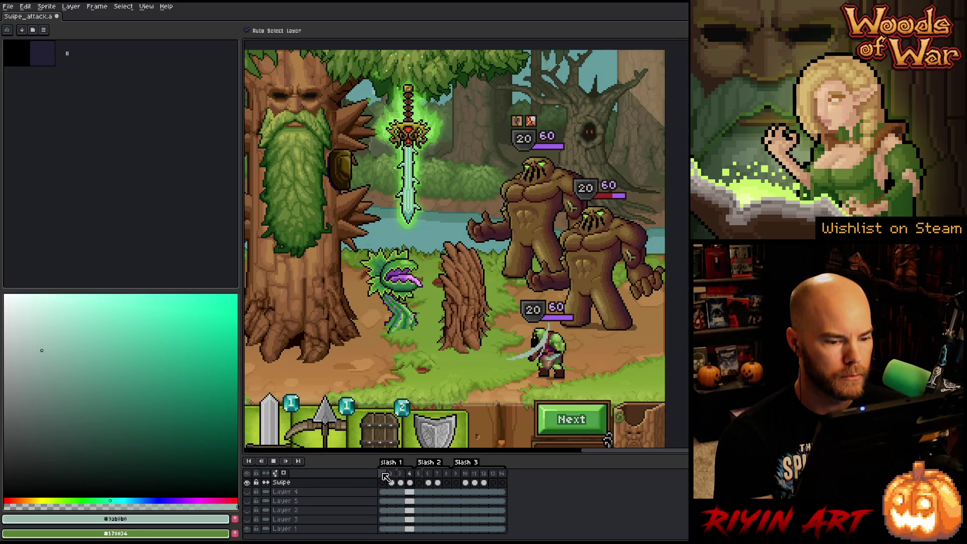
# Step: Play and stop the animation, checking frames 4 and 2
pyautogui.click(411, 484)
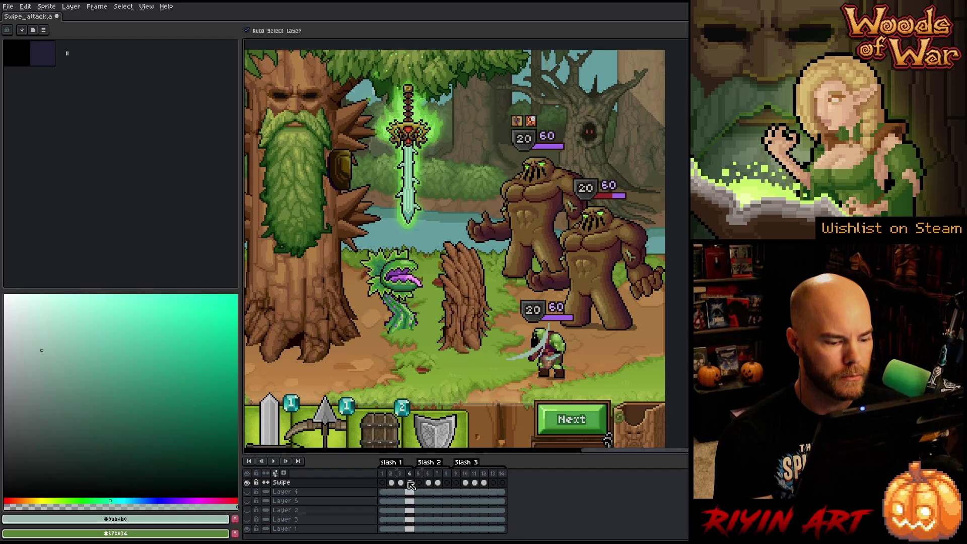
pyautogui.press('Return')
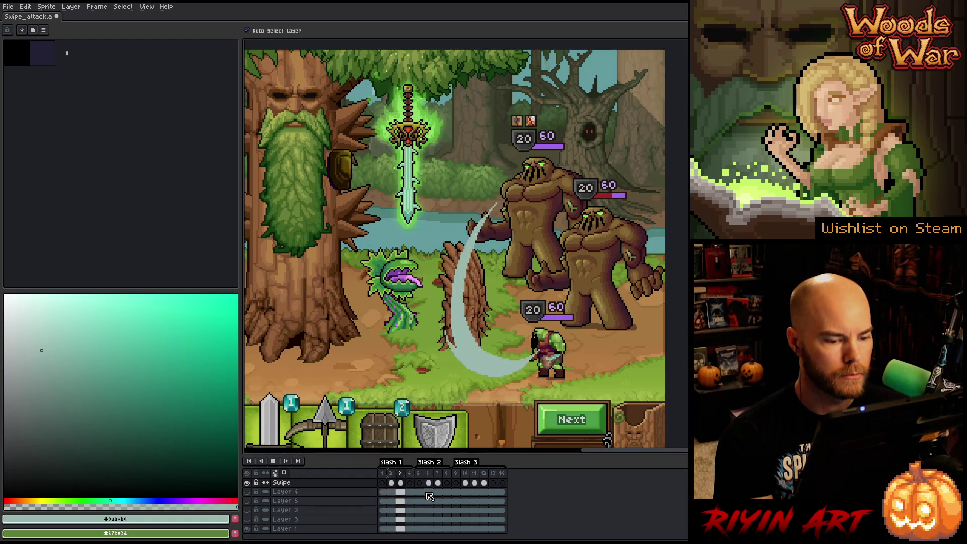
pyautogui.press('Return')
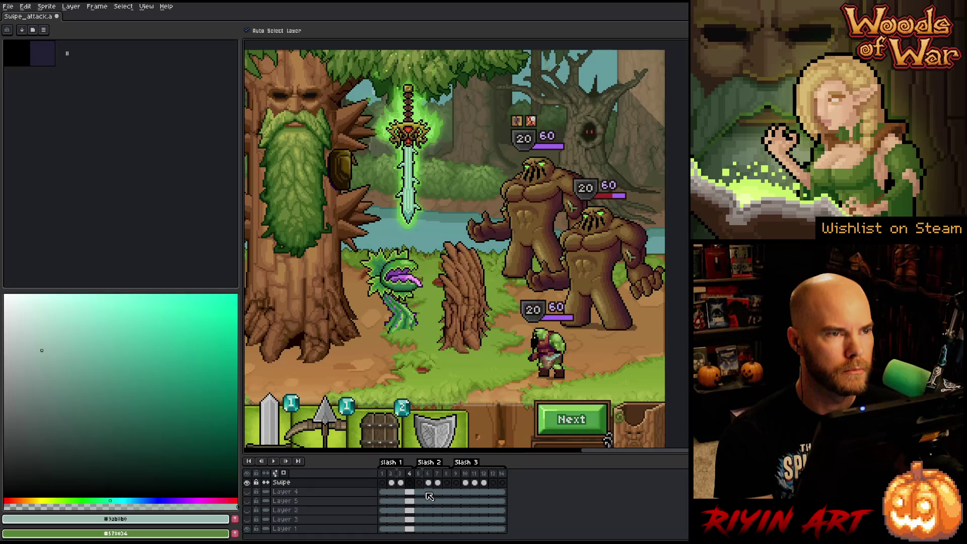
pyautogui.press('Return')
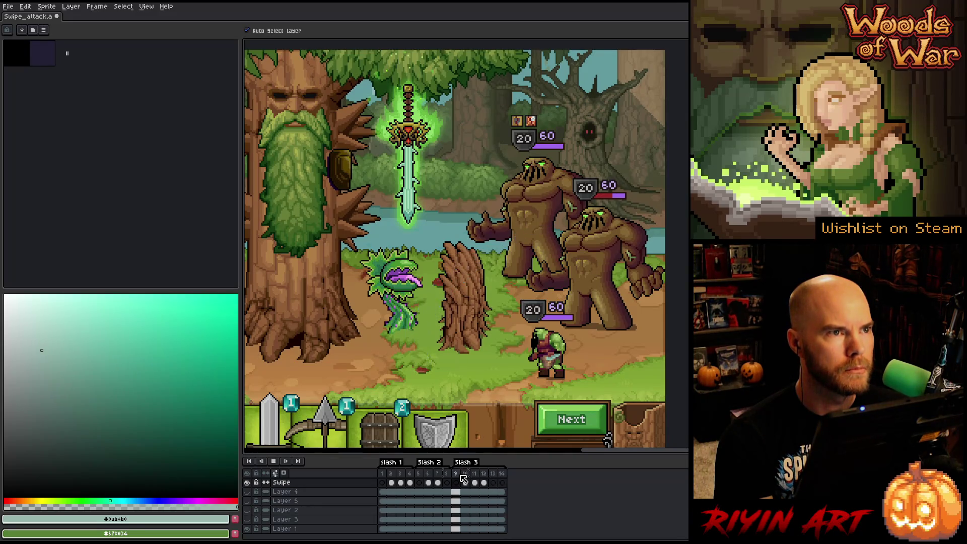
pyautogui.click(396, 474)
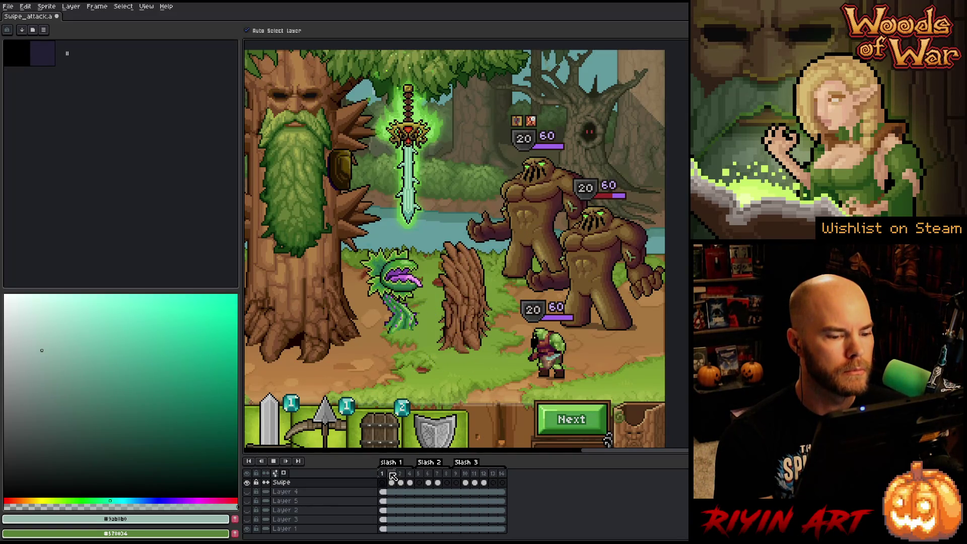
pyautogui.press('Return')
# Step: Flip the swipe horizontally on frames 6–7 and replay the animation
pyautogui.keyDown('shift'); pyautogui.click(438, 485); pyautogui.keyUp('shift')
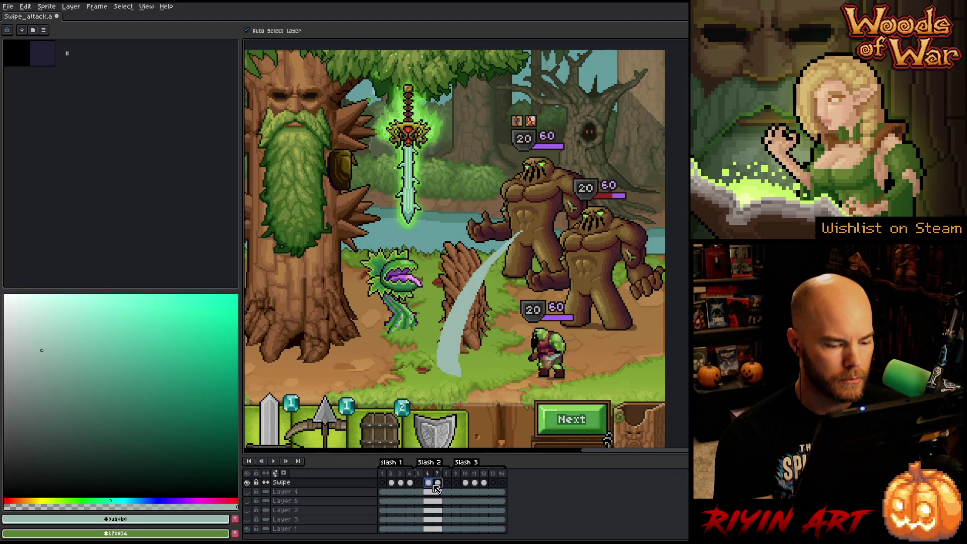
pyautogui.click(47, 6)
pyautogui.moveTo(25, 6)
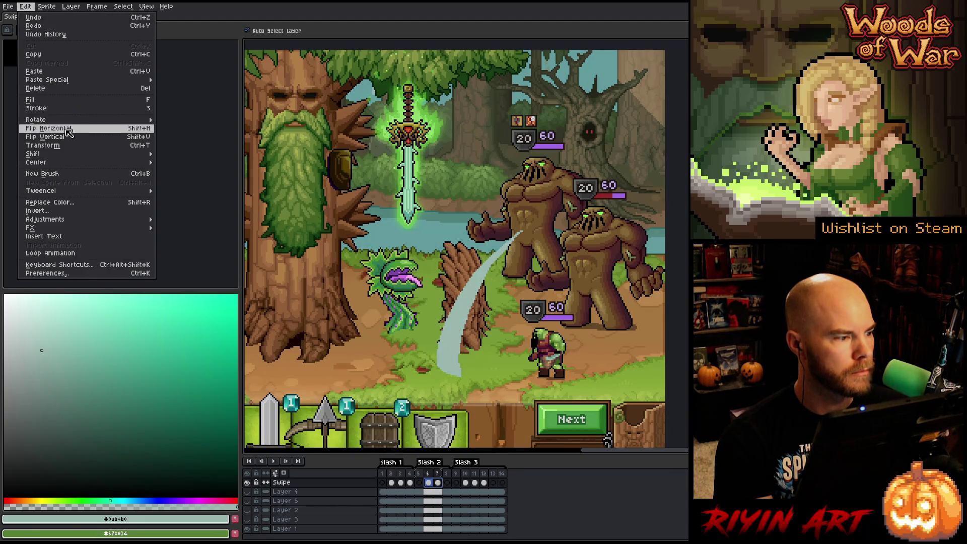
pyautogui.click(68, 137)
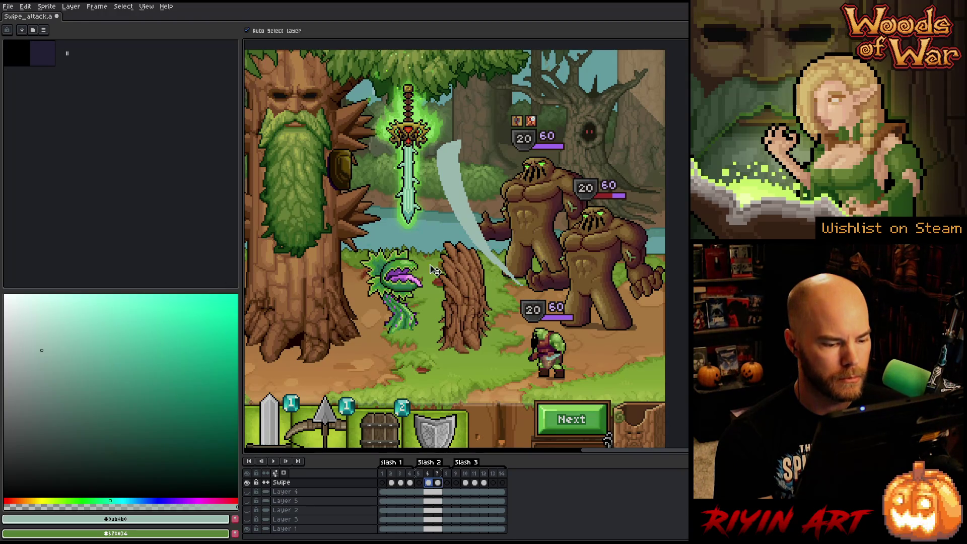
pyautogui.press('Return')
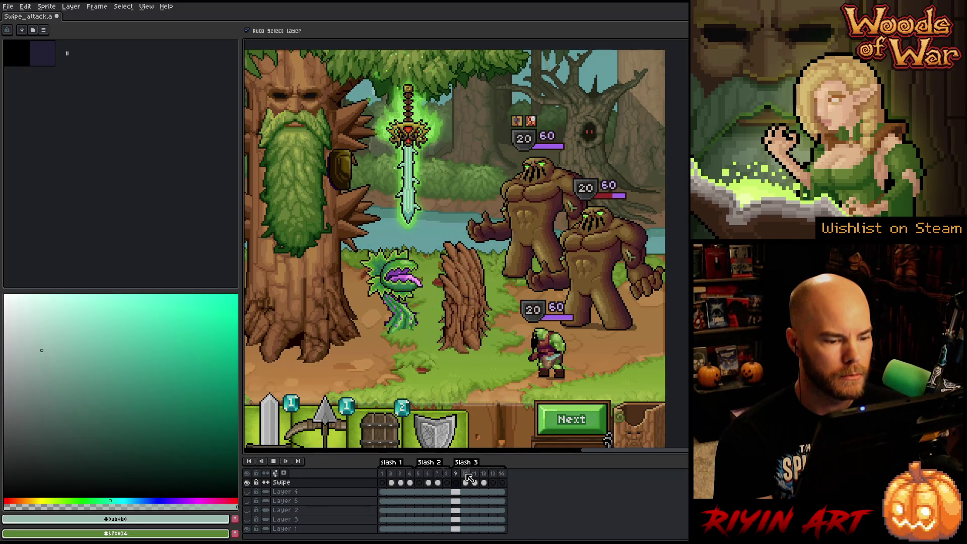
# Step: Flip the slash on frames 10–12 vertically
pyautogui.moveTo(466, 483); pyautogui.dragTo(483, 482)
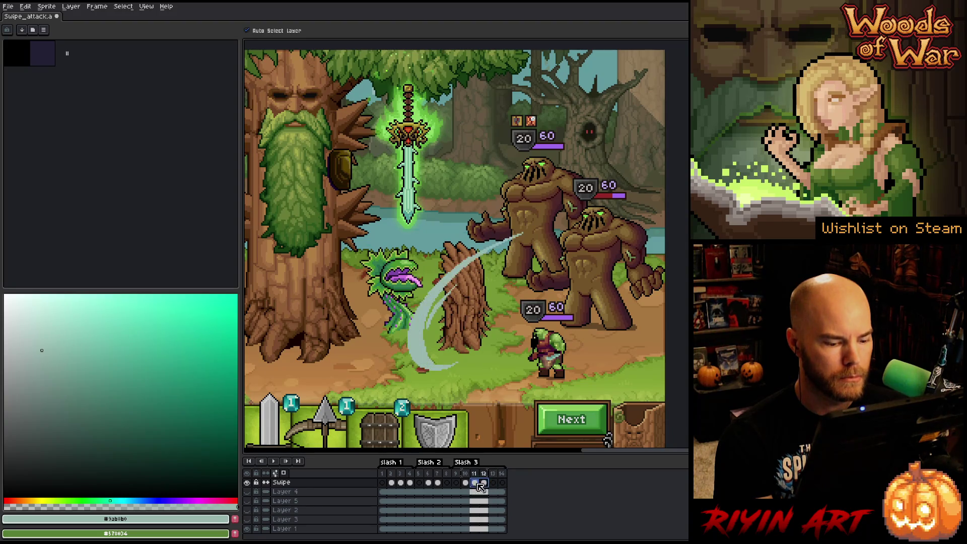
pyautogui.click(25, 6)
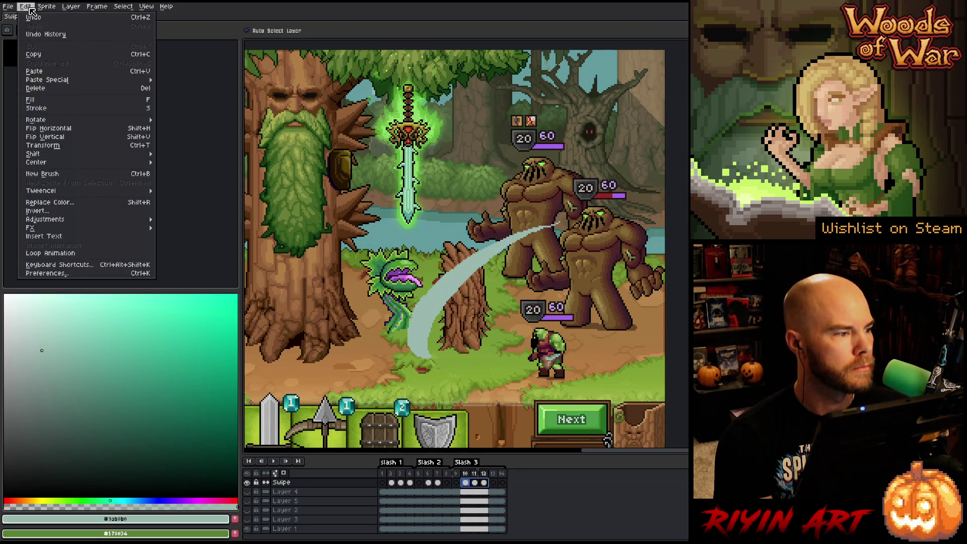
pyautogui.click(65, 137)
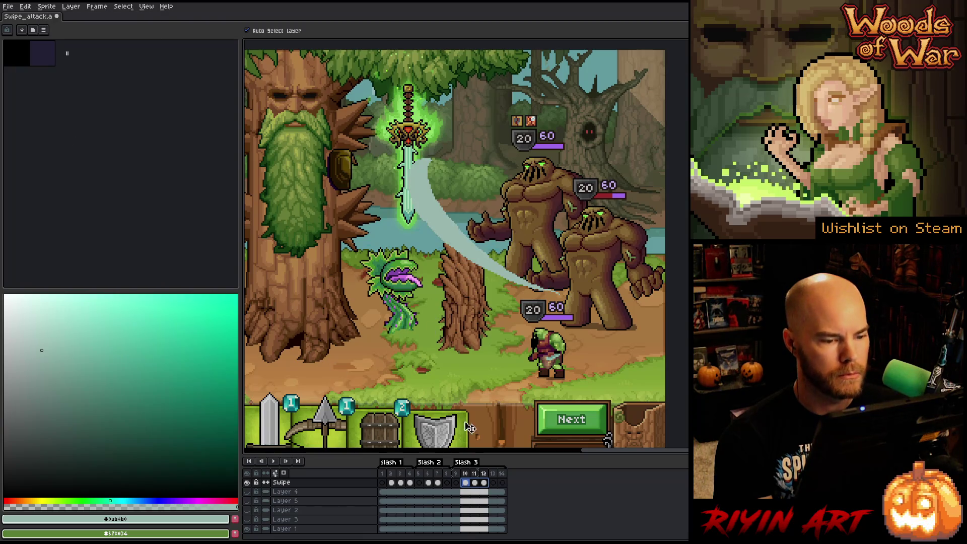
# Step: Move the frames 10–12 slash down-right toward the green orc and replay
pyautogui.click(469, 484)
pyautogui.moveTo(417, 194); pyautogui.dragTo(460, 247)
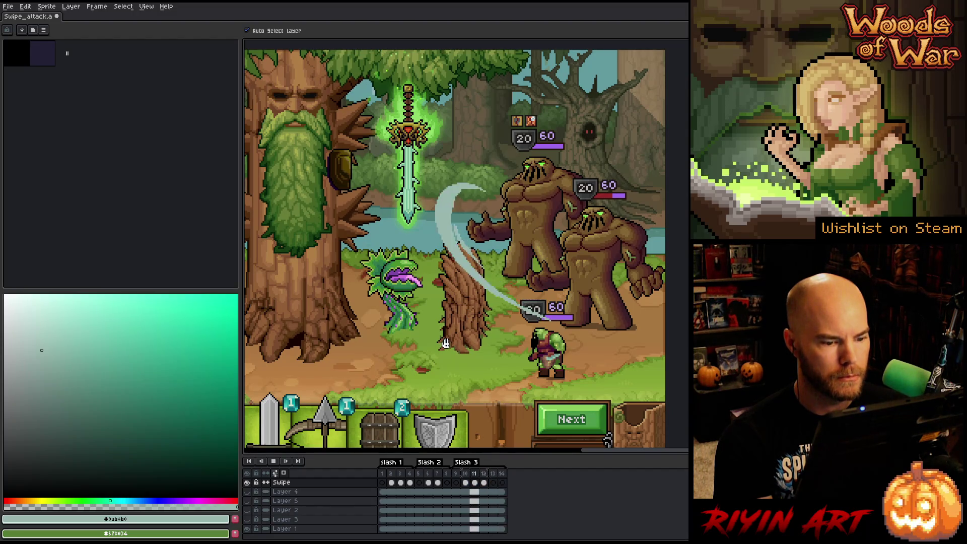
pyautogui.click(472, 483)
pyautogui.moveTo(456, 244); pyautogui.dragTo(506, 272)
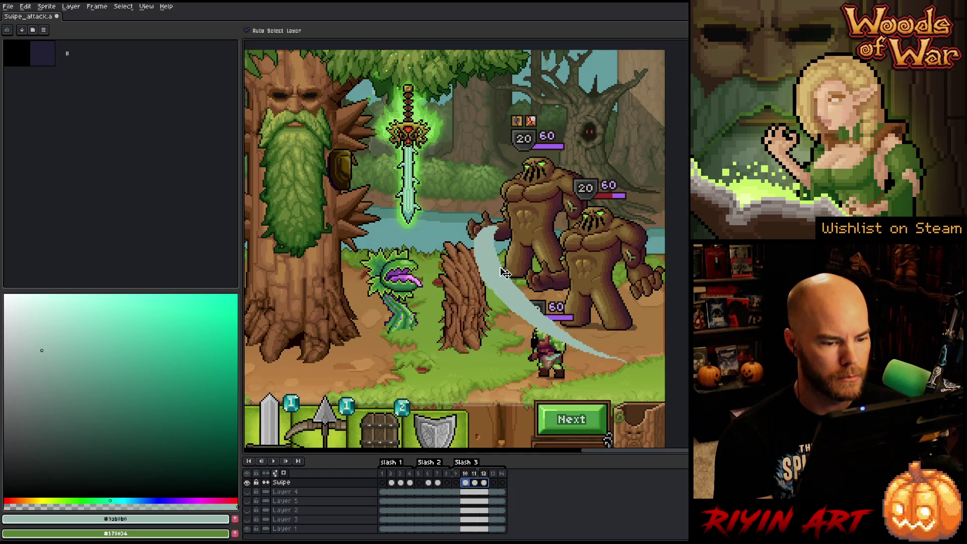
pyautogui.press('Return')
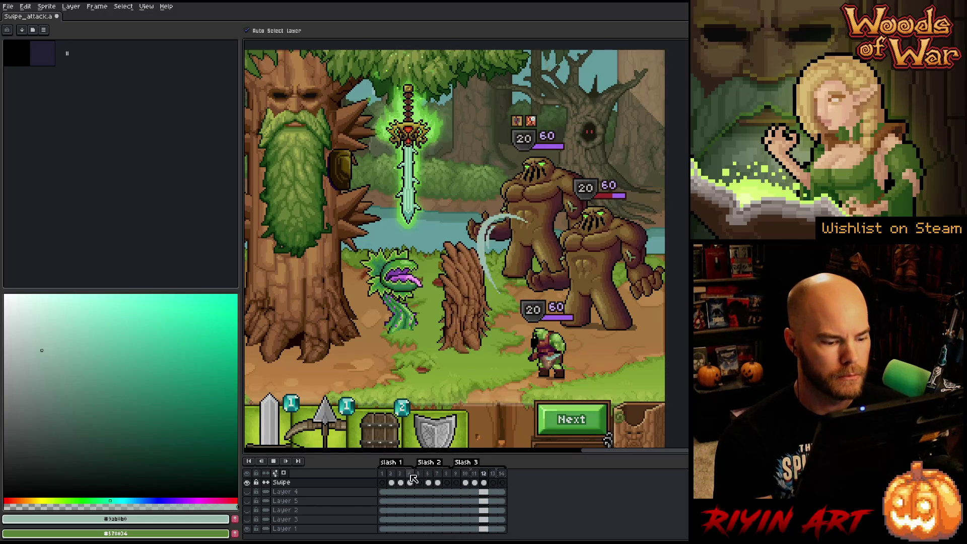
# Step: Flip the slash on frames 2–4 horizontally and play from the start
pyautogui.click(410, 491)
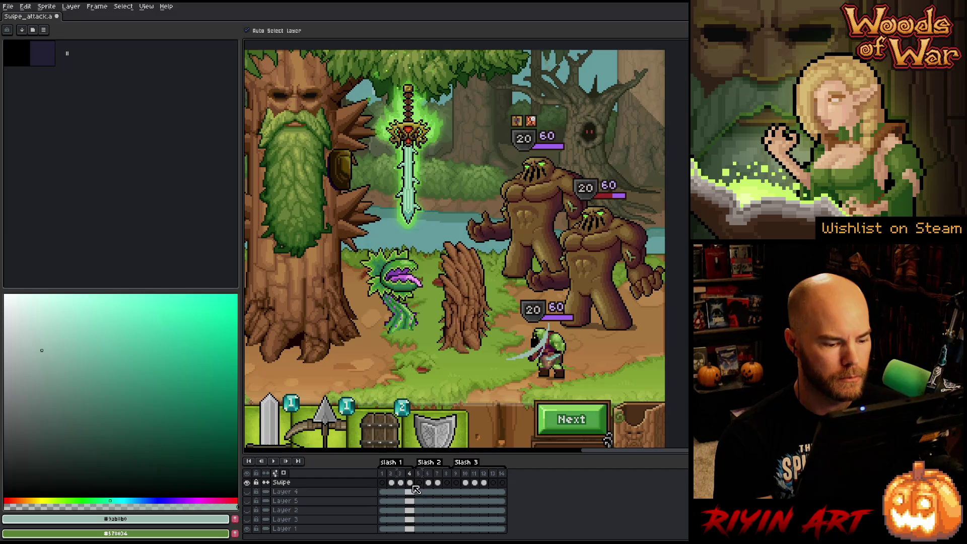
pyautogui.moveTo(414, 490); pyautogui.dragTo(398, 484)
pyautogui.click(25, 6)
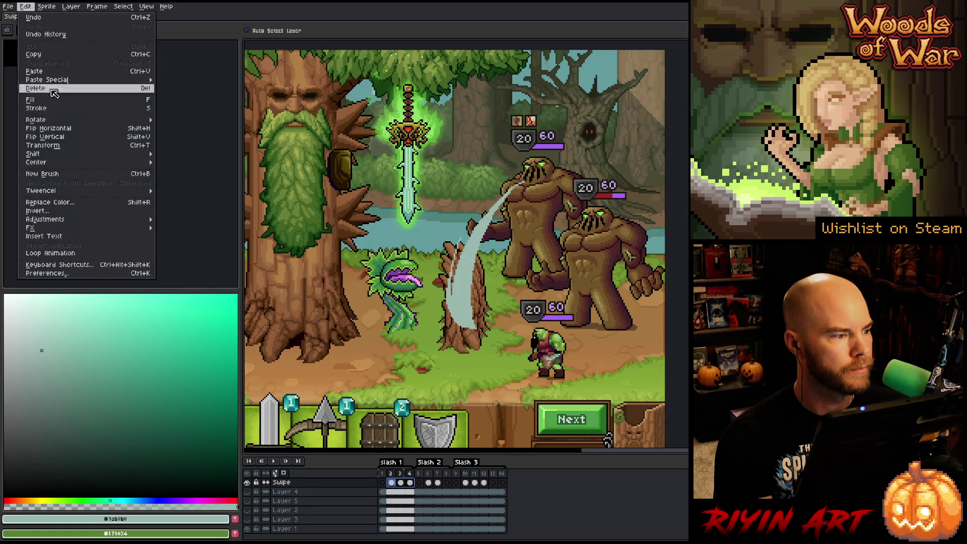
pyautogui.click(60, 145)
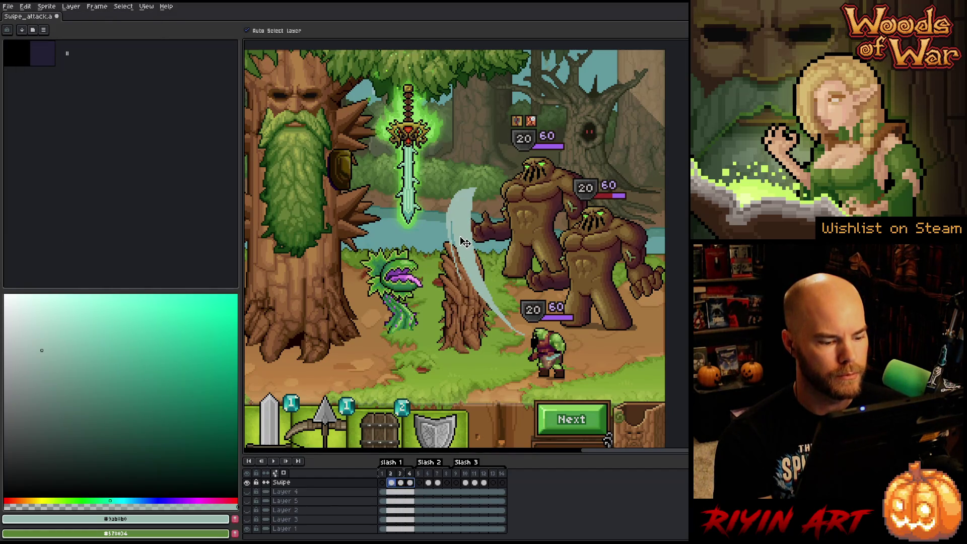
pyautogui.press('Return')
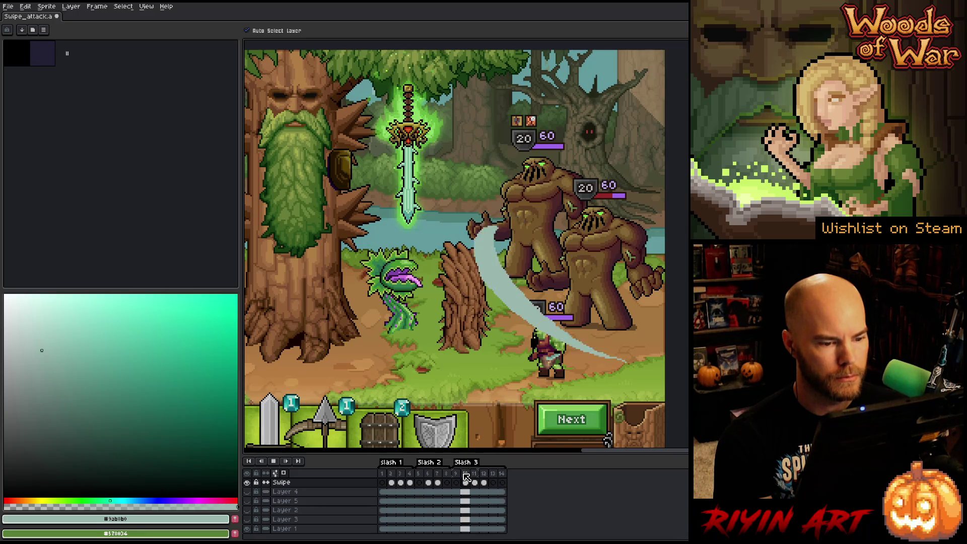
# Step: Move the frames 10–12 slash down-left off the 20 label and replay
pyautogui.click(479, 488)
pyautogui.moveTo(483, 486); pyautogui.dragTo(470, 489)
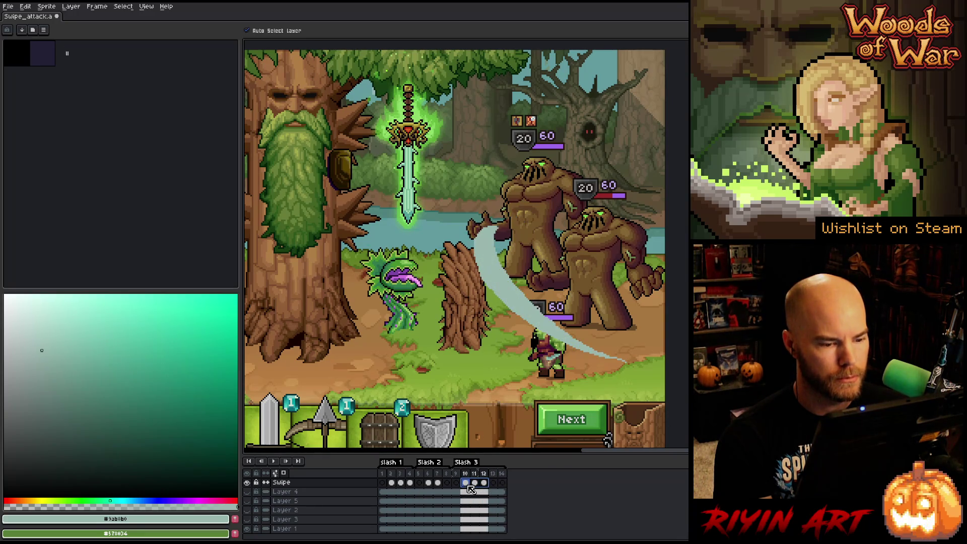
pyautogui.moveTo(494, 287); pyautogui.dragTo(482, 309)
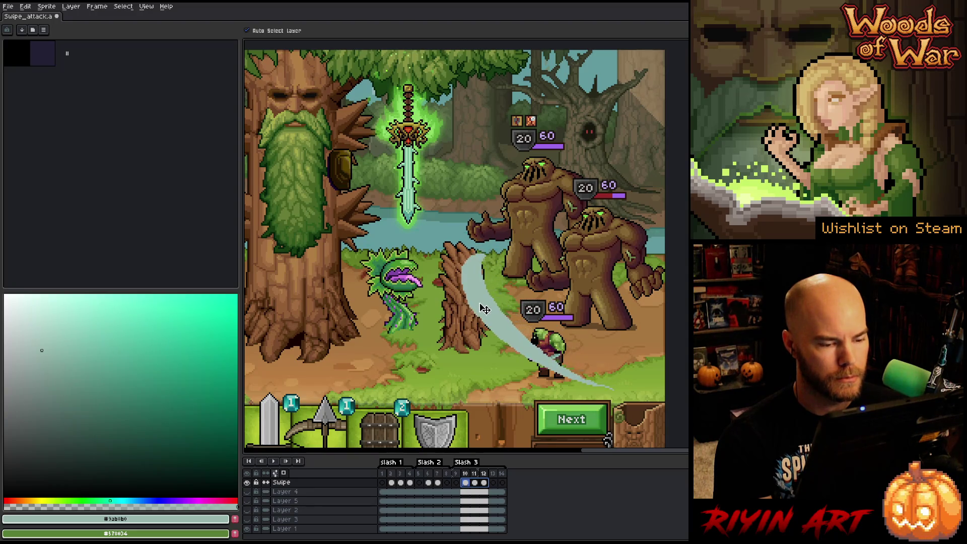
pyautogui.press('Return')
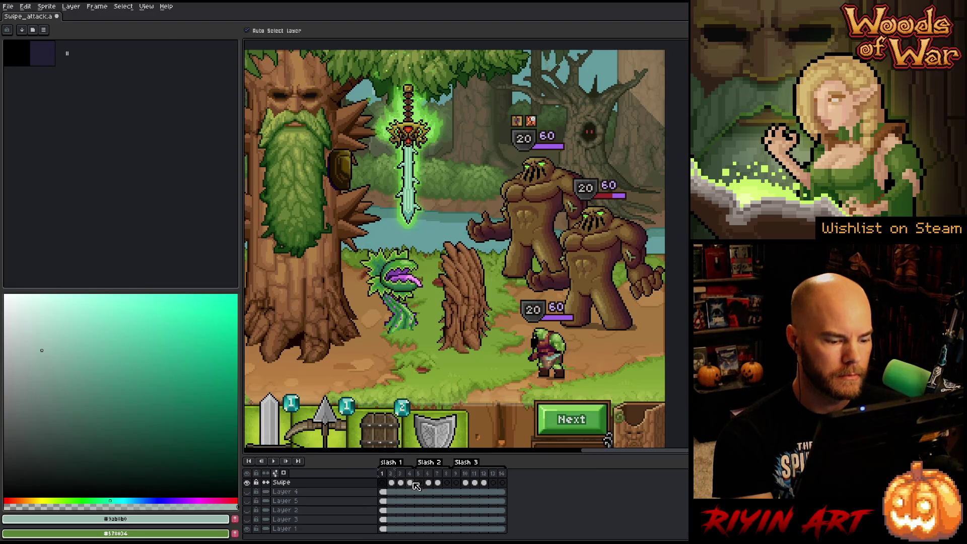
# Step: Flip the slash on frames 2–4 vertically and play the animation
pyautogui.moveTo(415, 484); pyautogui.dragTo(395, 491)
pyautogui.click(25, 7)
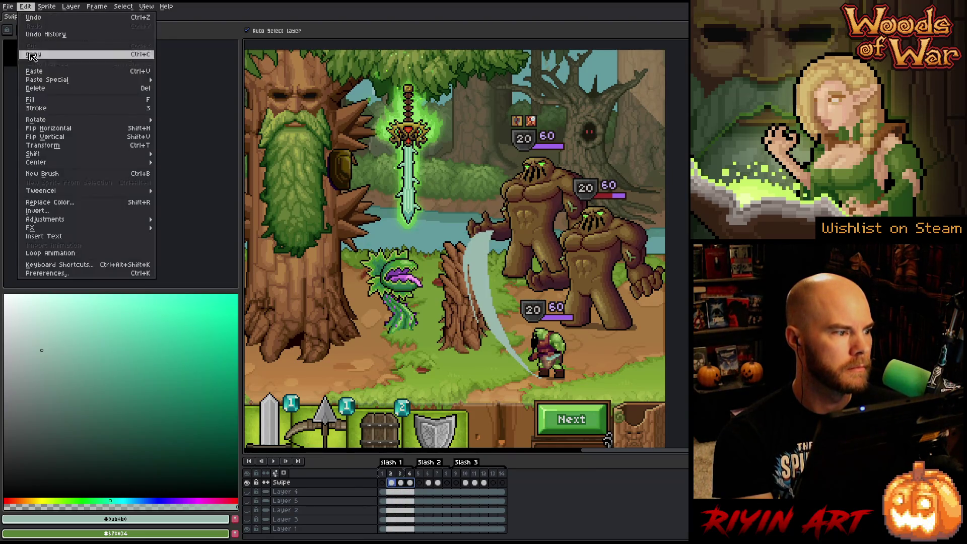
pyautogui.click(50, 137)
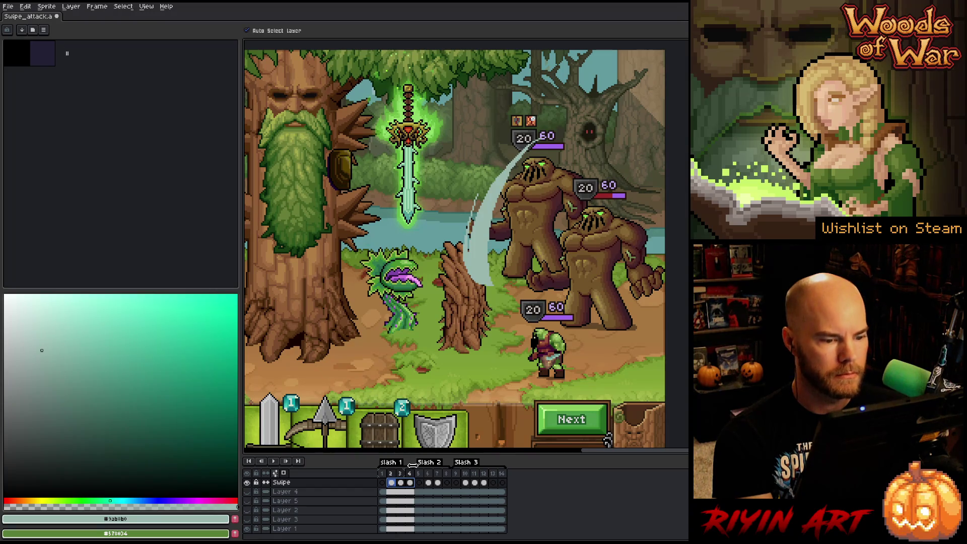
pyautogui.press('Return')
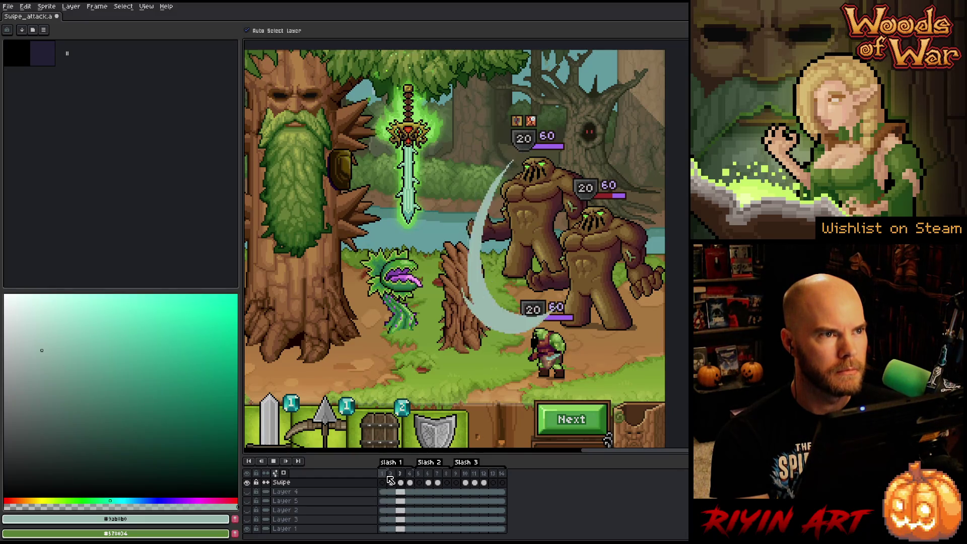
# Step: Delete frames 5–8 along with the Slash 2 tag
pyautogui.press('Return')
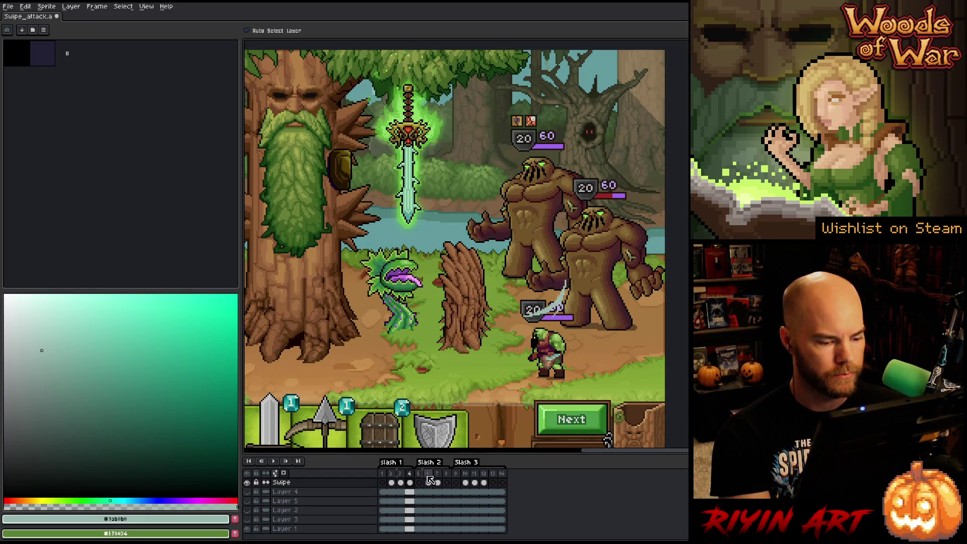
pyautogui.moveTo(447, 474); pyautogui.dragTo(419, 475)
pyautogui.rightClick(426, 475)
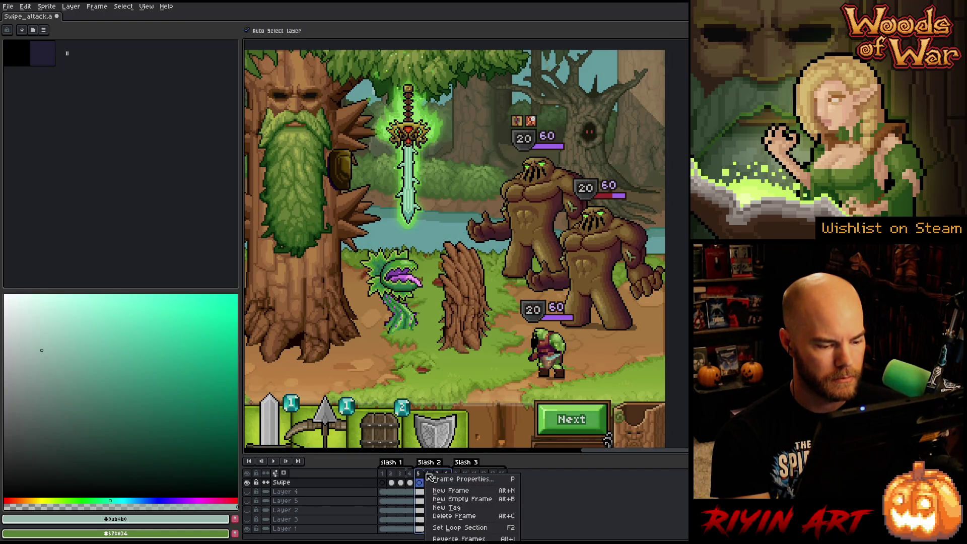
pyautogui.click(455, 517)
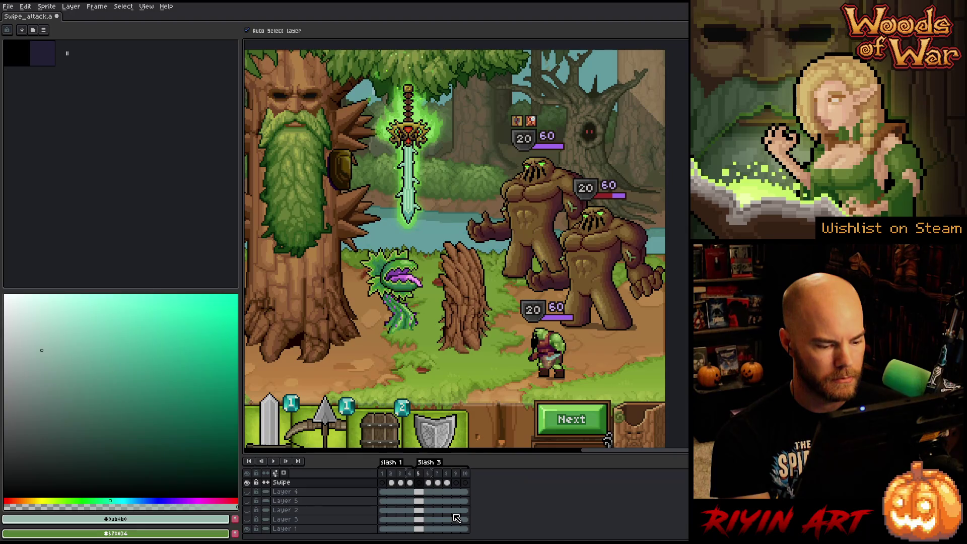
# Step: Delete frame 5 too, then open the frame menu for frames 2–7
pyautogui.click(423, 475)
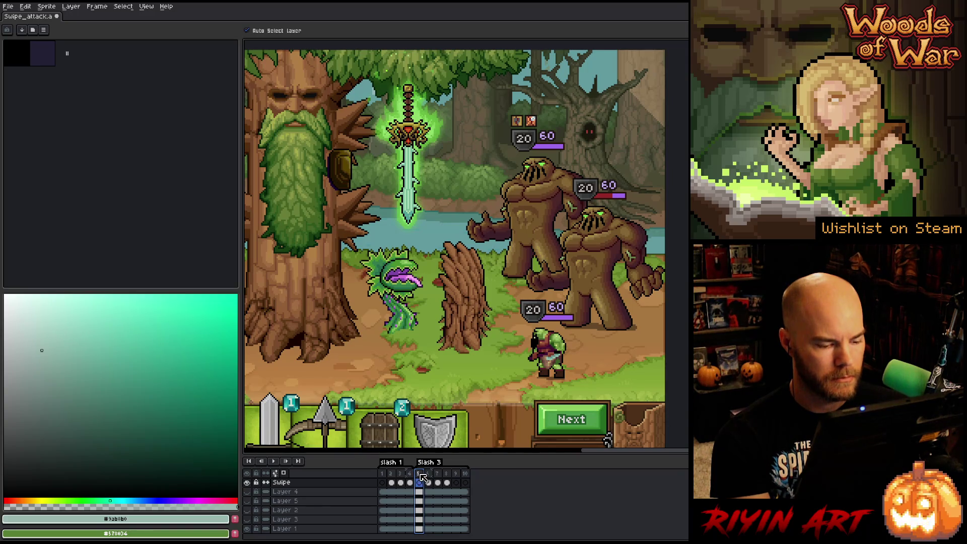
pyautogui.rightClick(423, 478)
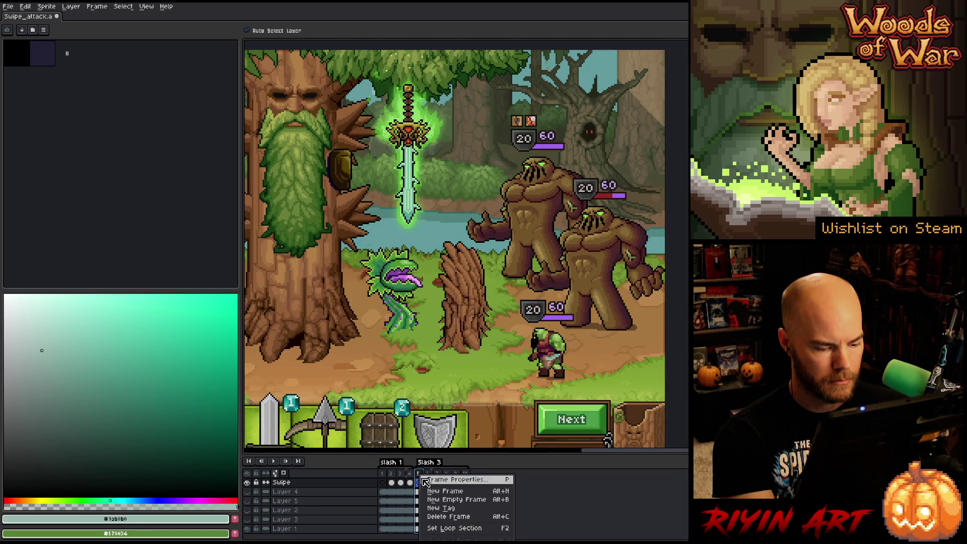
pyautogui.click(403, 479)
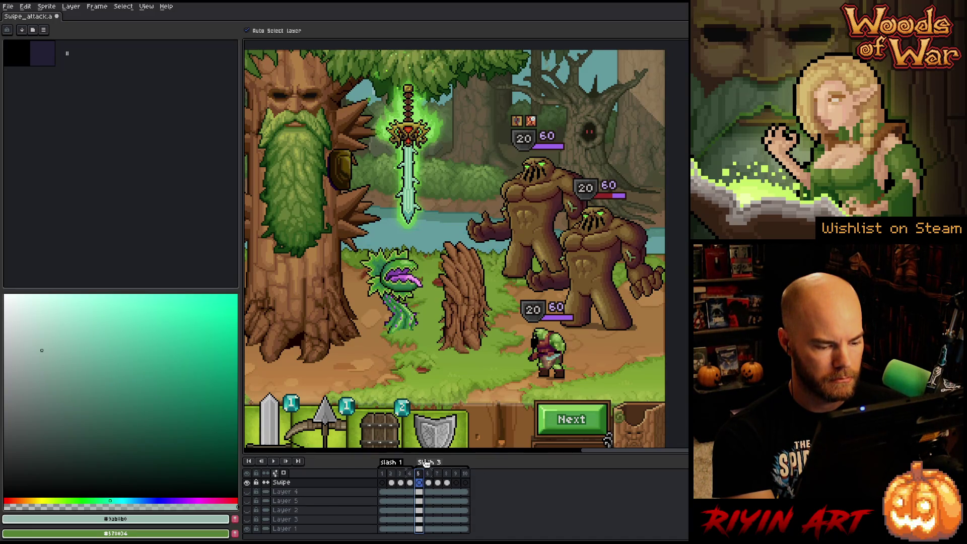
pyautogui.moveTo(456, 479); pyautogui.dragTo(464, 479)
pyautogui.rightClick(465, 478)
pyautogui.click(426, 478)
pyautogui.click(420, 477)
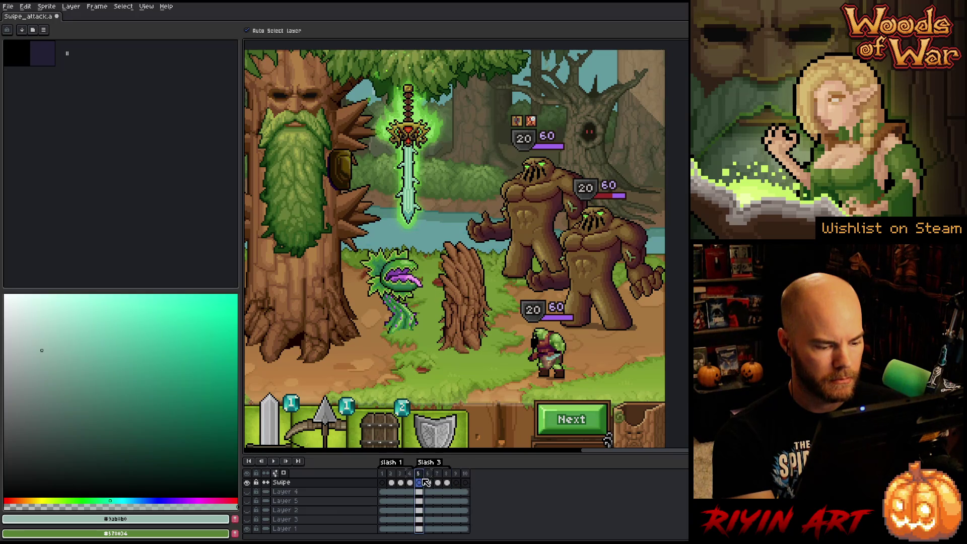
pyautogui.rightClick(420, 475)
pyautogui.click(436, 517)
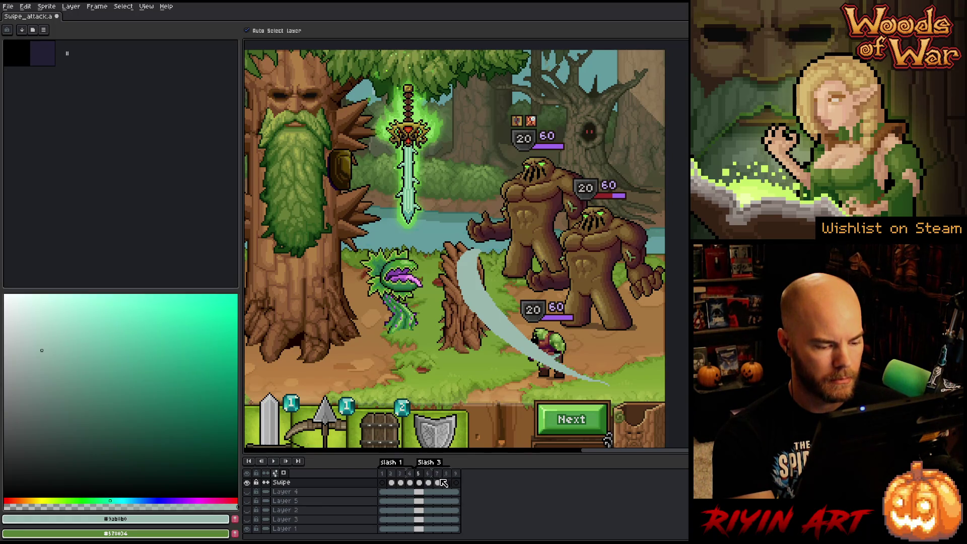
pyautogui.moveTo(395, 480); pyautogui.dragTo(437, 482)
pyautogui.rightClick(436, 475)
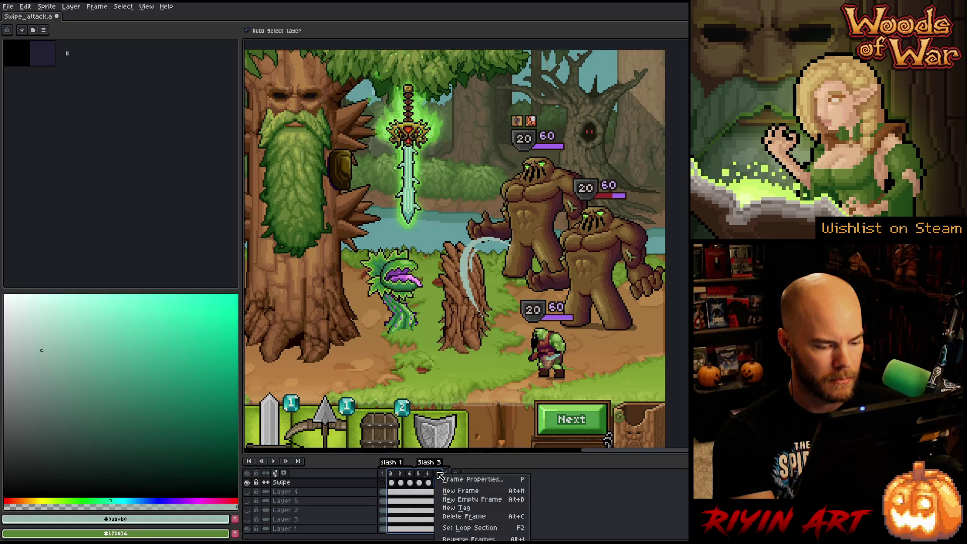
# Step: Create a tag named 'sprite' spanning frames 2–7 and hide the Layer 1 background
pyautogui.click(471, 507)
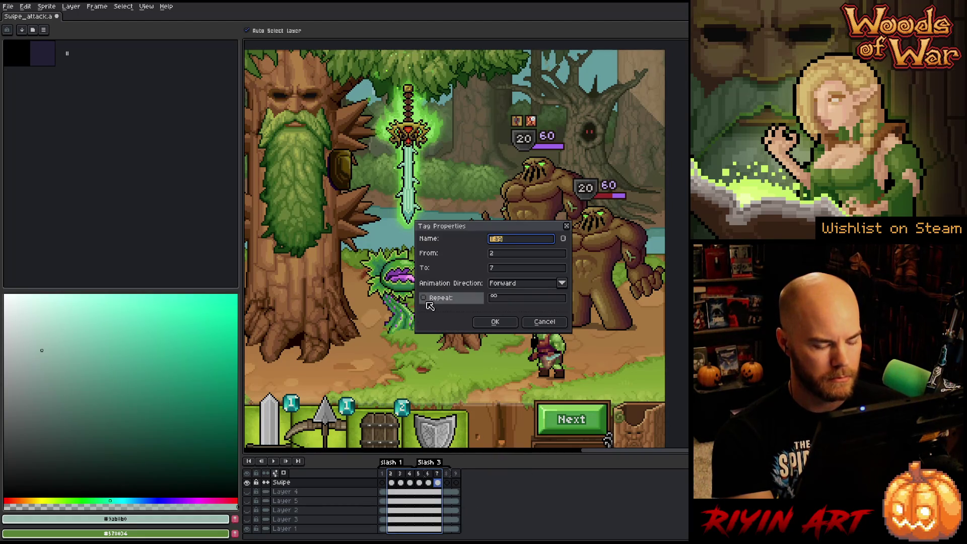
pyautogui.write('sprite')
pyautogui.press('Return')
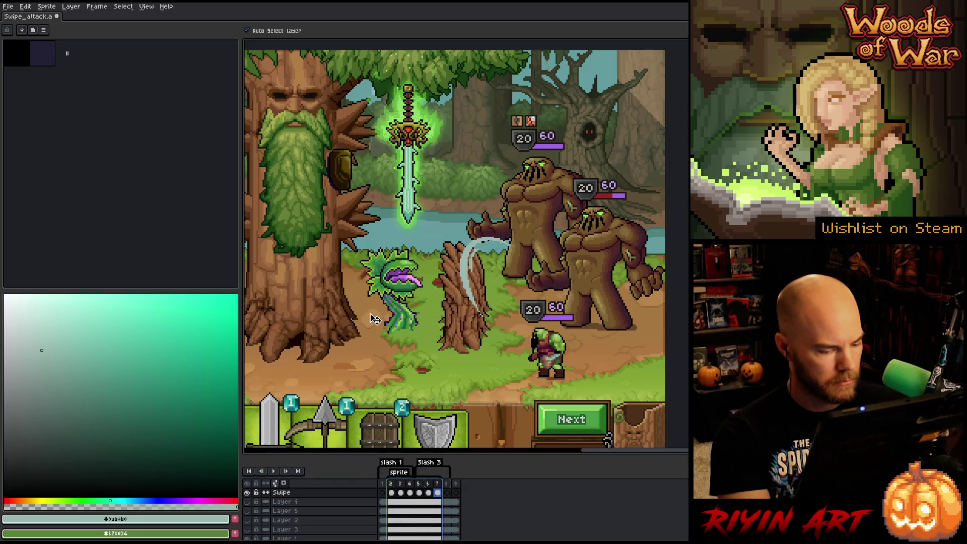
pyautogui.scroll(-1, 255, 509)
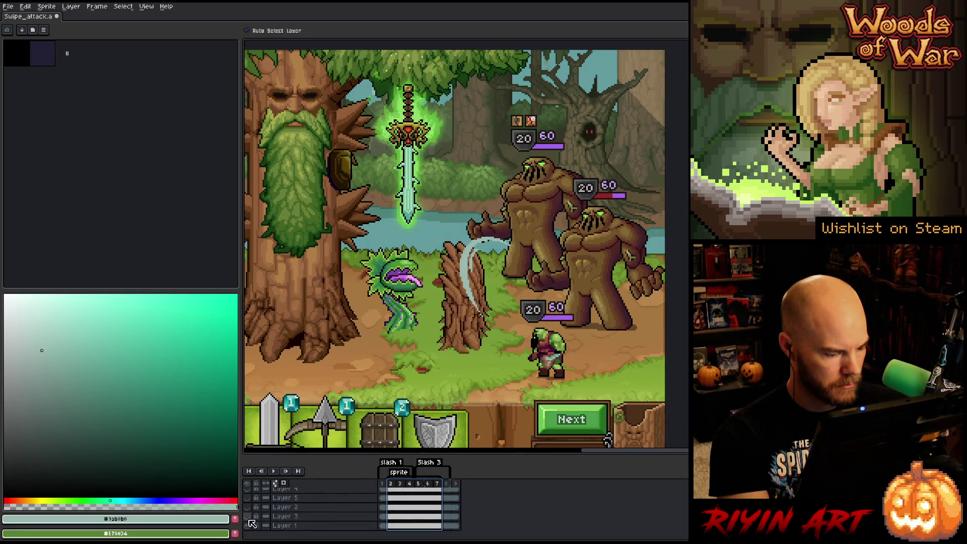
pyautogui.click(247, 526)
# Step: Trim the canvas around the slash artwork and play the animation to check the frames
pyautogui.click(50, 7)
pyautogui.click(52, 8)
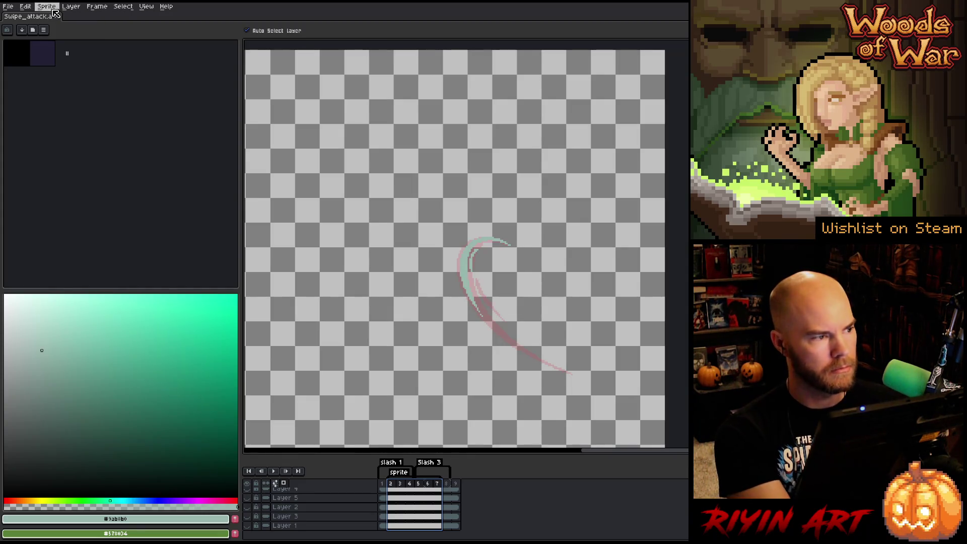
pyautogui.click(53, 9)
pyautogui.click(61, 88)
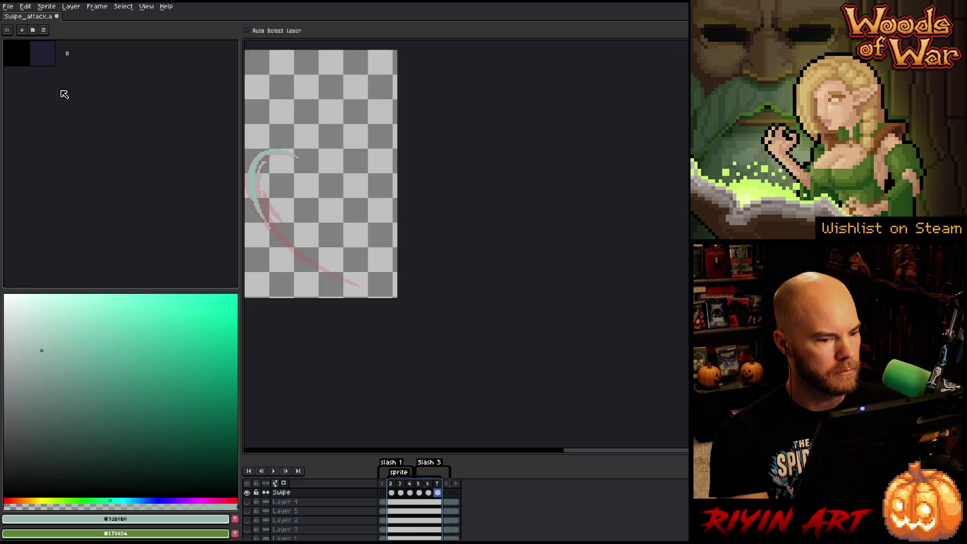
pyautogui.moveTo(442, 173); pyautogui.dragTo(494, 211)
pyautogui.press('Return')
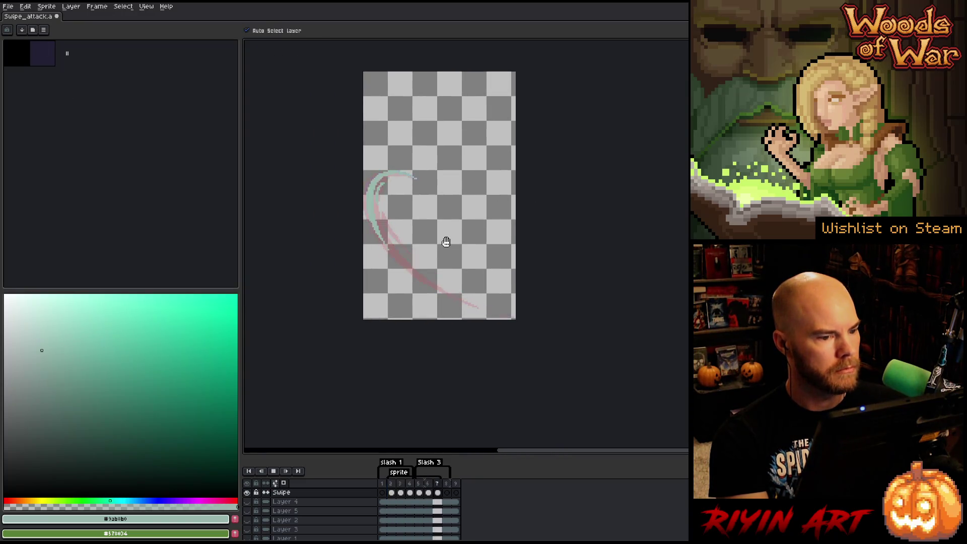
pyautogui.click(393, 483)
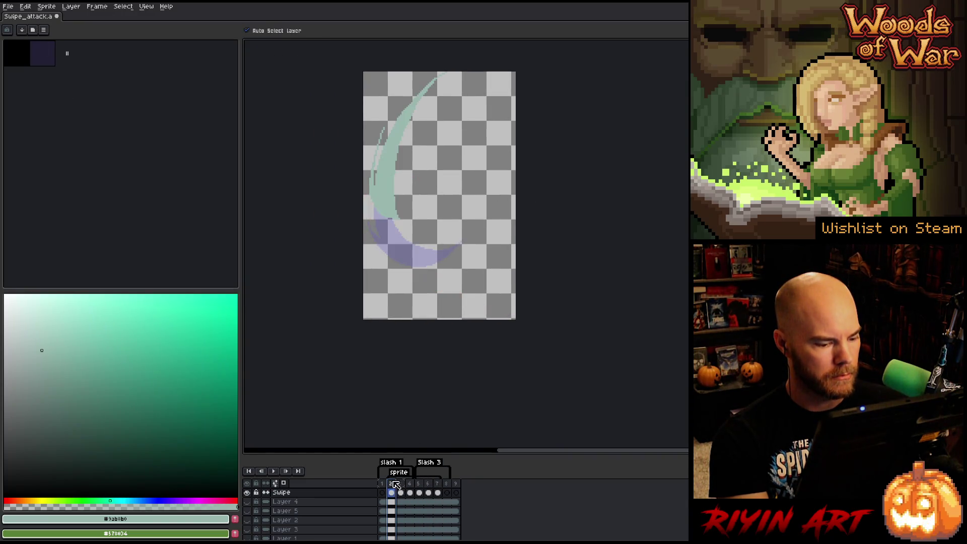
pyautogui.press('Return')
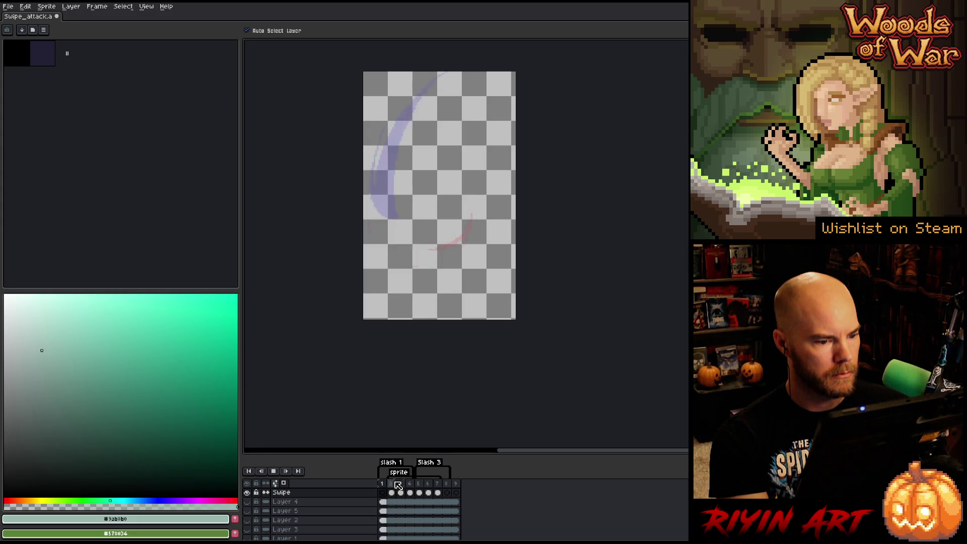
pyautogui.click(393, 482)
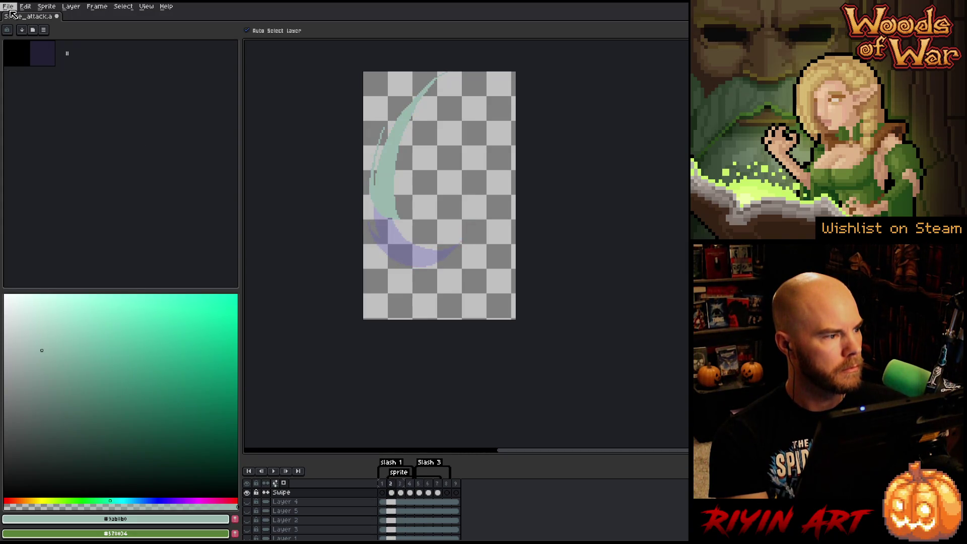
# Step: Realign the slash by moving frame 4's artwork down-right and frames 5–7's artwork upward
pyautogui.click(413, 484)
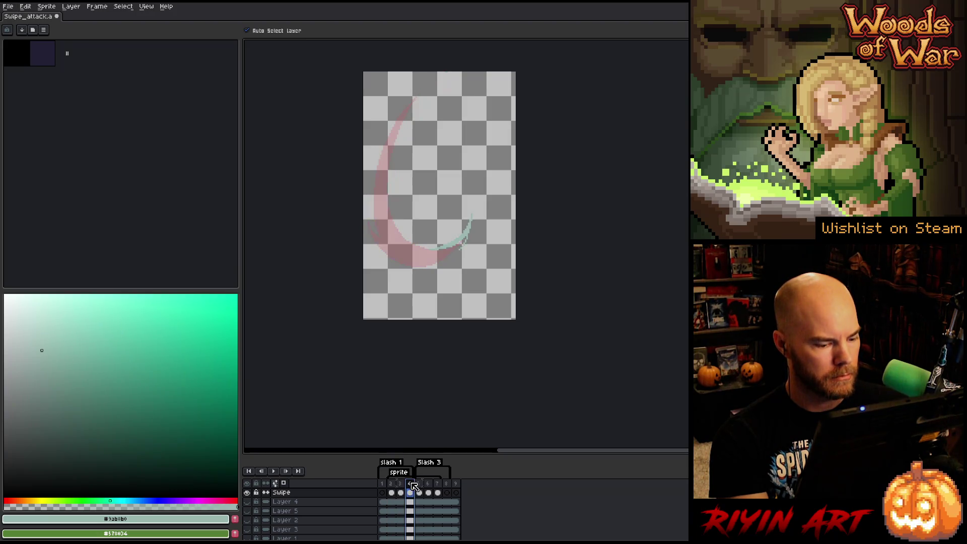
pyautogui.press('Return')
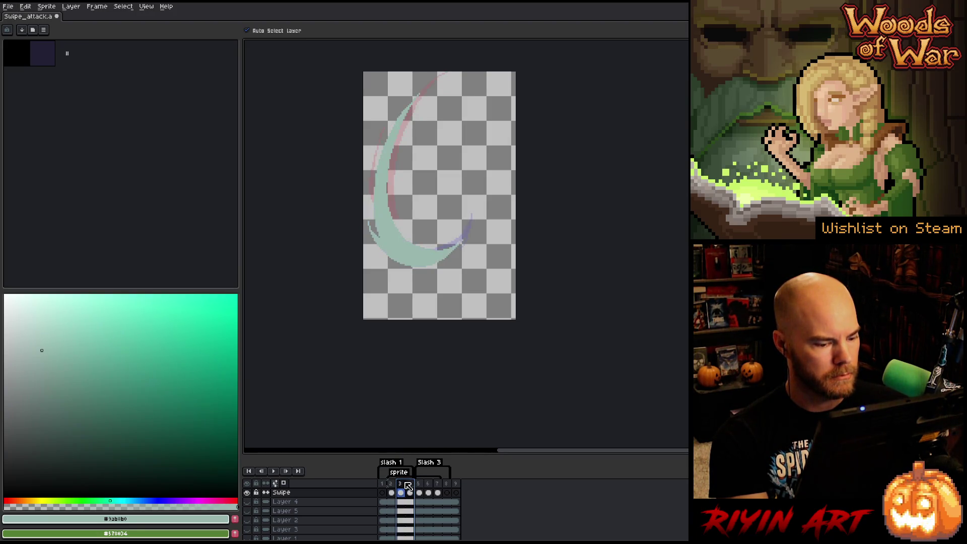
pyautogui.moveTo(423, 491)
pyautogui.mouseDown()
pyautogui.moveTo(448, 492)
pyautogui.moveTo(399, 499)
pyautogui.mouseUp()
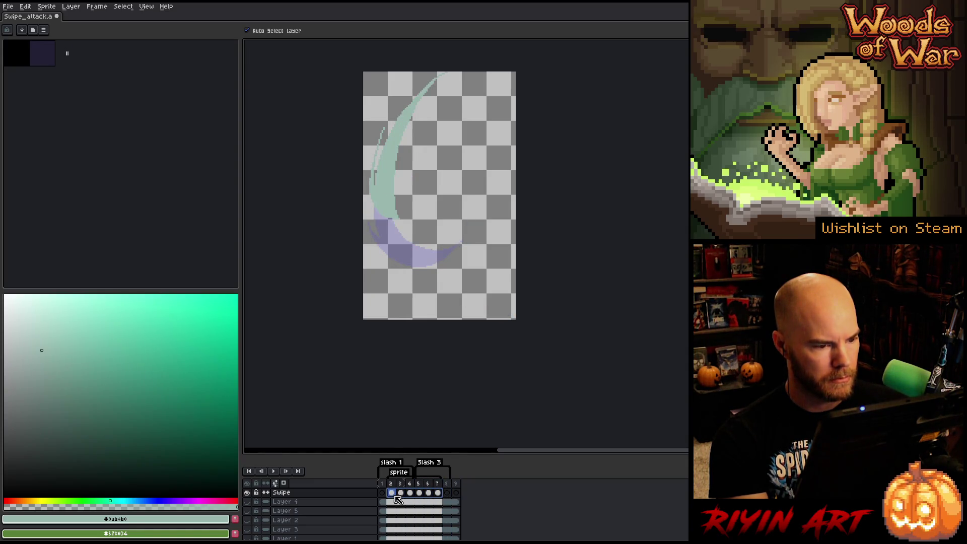
pyautogui.click(412, 496)
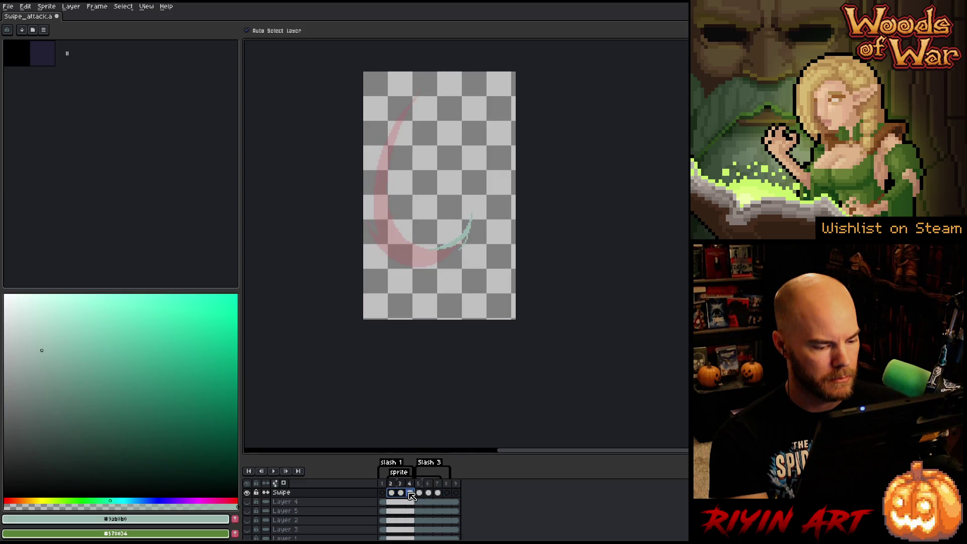
pyautogui.moveTo(392, 224); pyautogui.dragTo(406, 244)
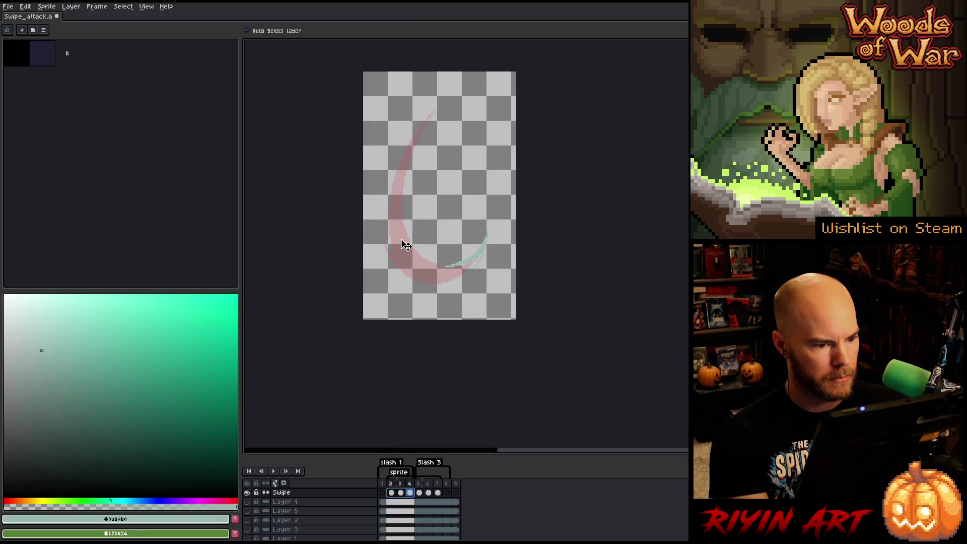
pyautogui.moveTo(439, 496); pyautogui.dragTo(424, 495)
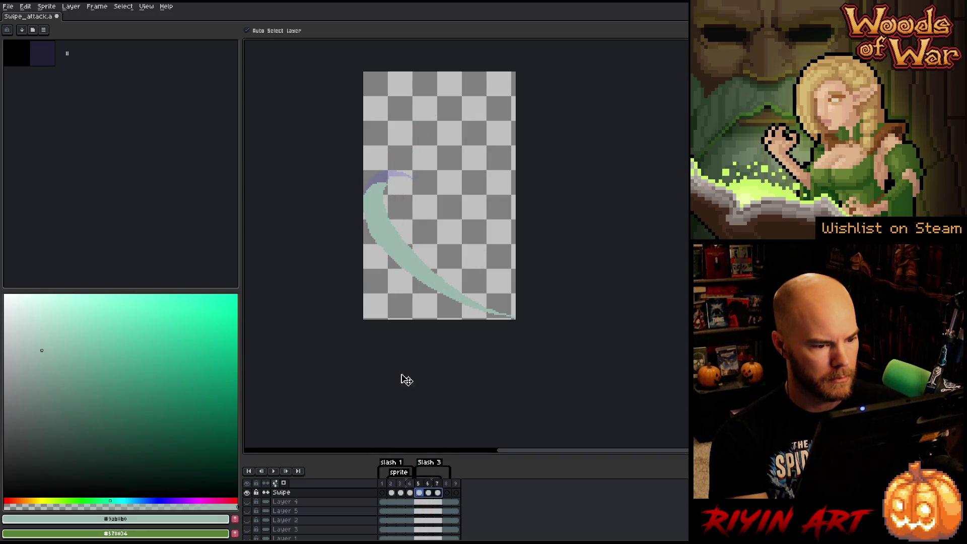
pyautogui.moveTo(406, 258)
pyautogui.mouseDown()
pyautogui.moveTo(411, 205)
pyautogui.moveTo(408, 215)
pyautogui.mouseUp()
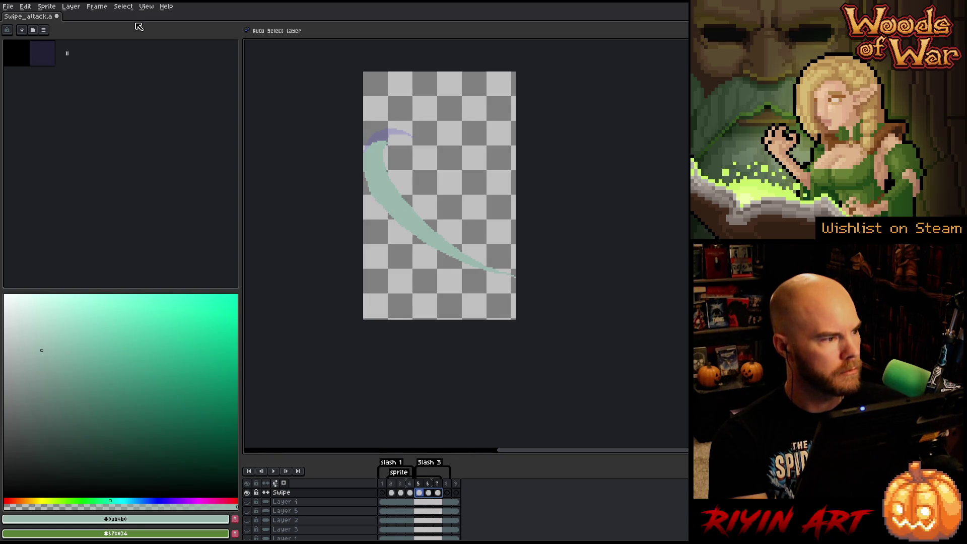
# Step: Trim the canvas again to a shorter height and preview the animation
pyautogui.click(49, 9)
pyautogui.click(67, 90)
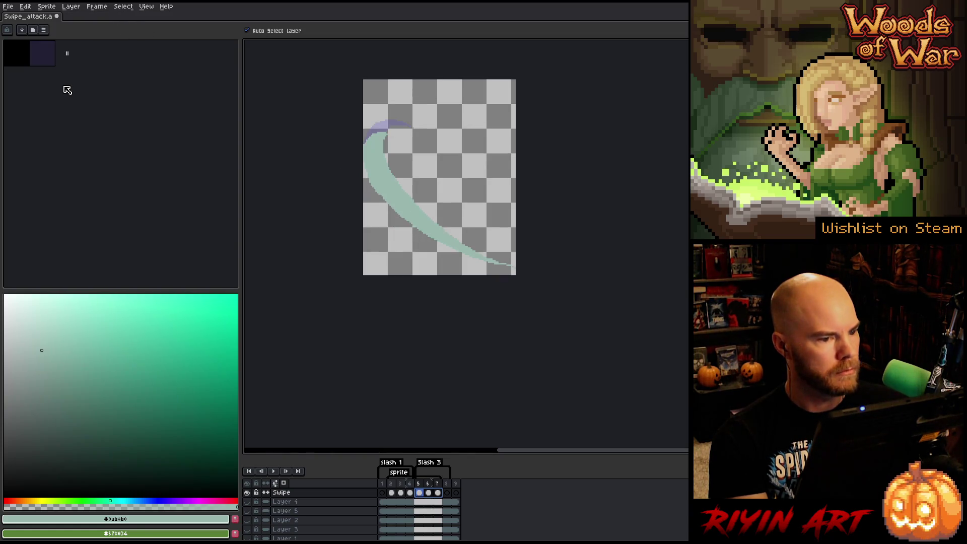
pyautogui.press('Return')
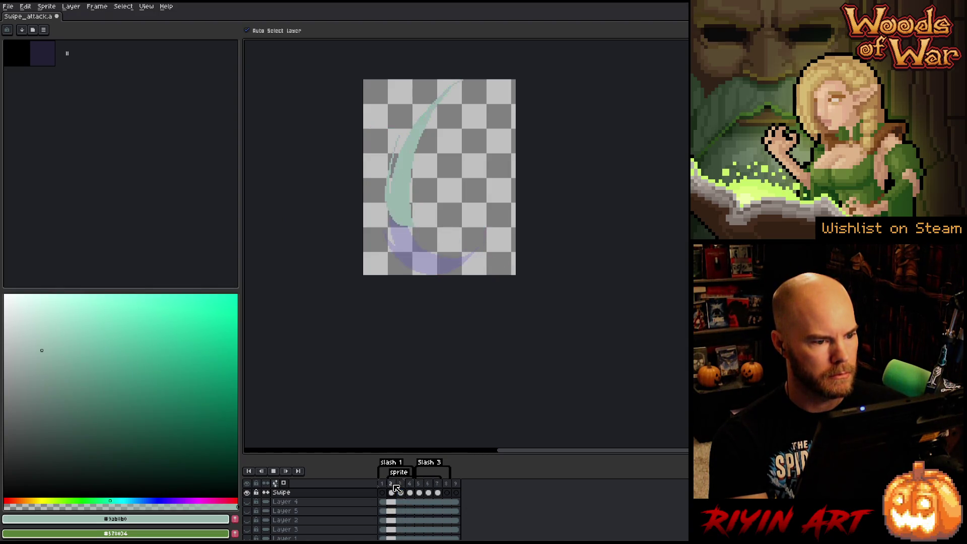
pyautogui.press('Return')
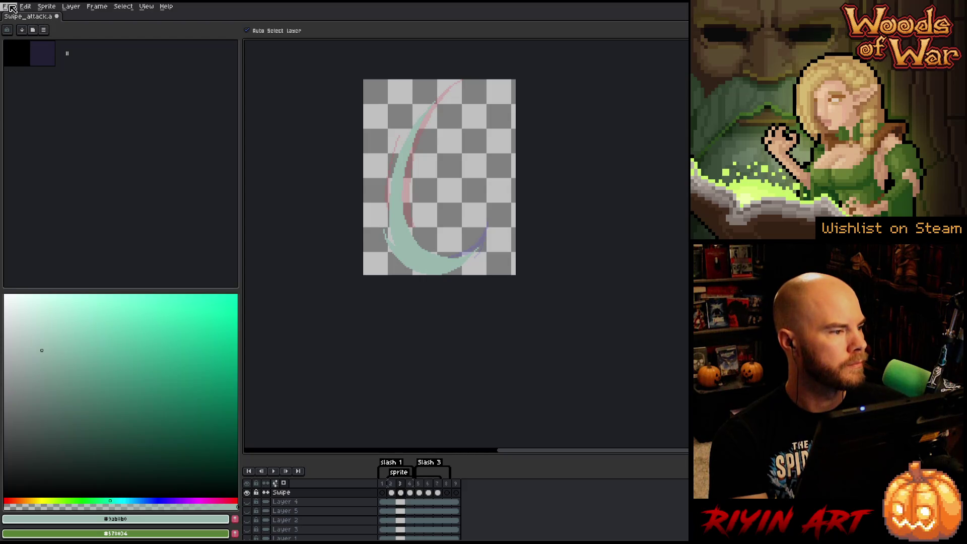
pyautogui.click(10, 8)
# Step: Open Export Sprite Sheet with every settings section expanded and in view
pyautogui.moveTo(82, 89)
pyautogui.click(124, 91)
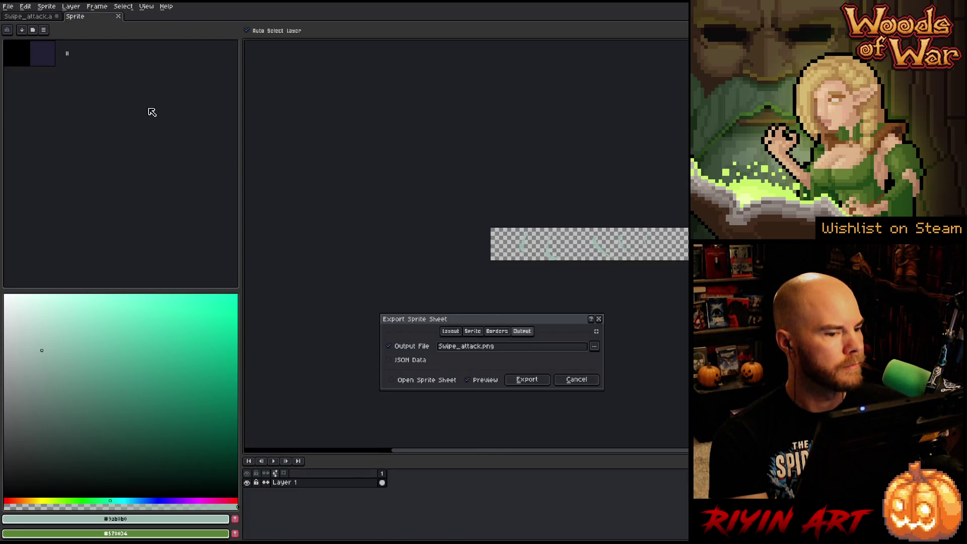
pyautogui.scroll(2, 587, 250)
pyautogui.scroll(-2, 540, 302)
pyautogui.scroll(1, 537, 247)
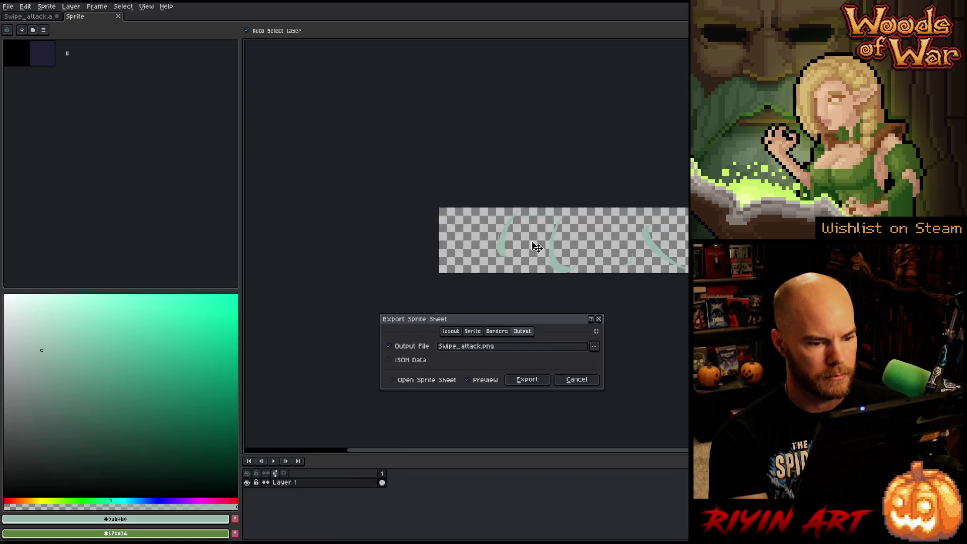
pyautogui.click(451, 333)
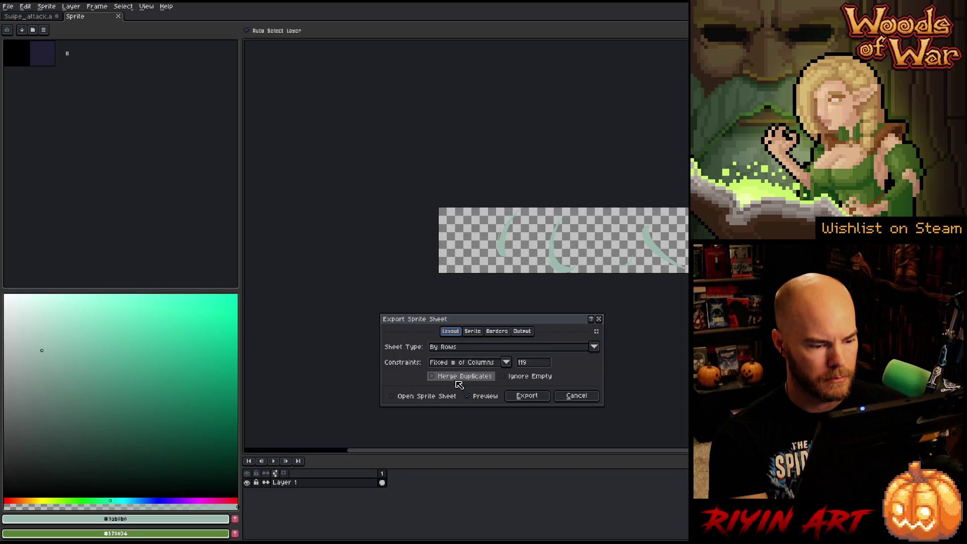
pyautogui.click(595, 328)
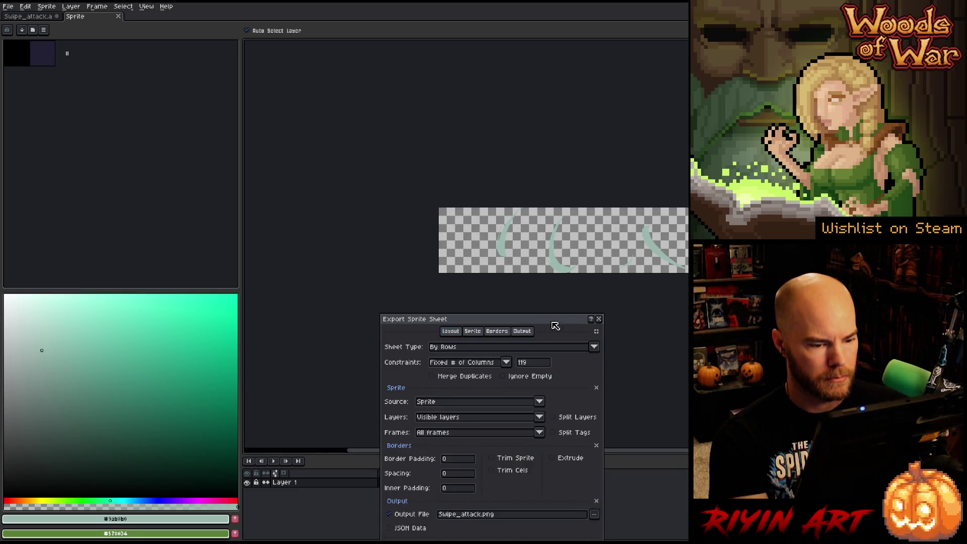
pyautogui.moveTo(486, 323); pyautogui.dragTo(406, 145)
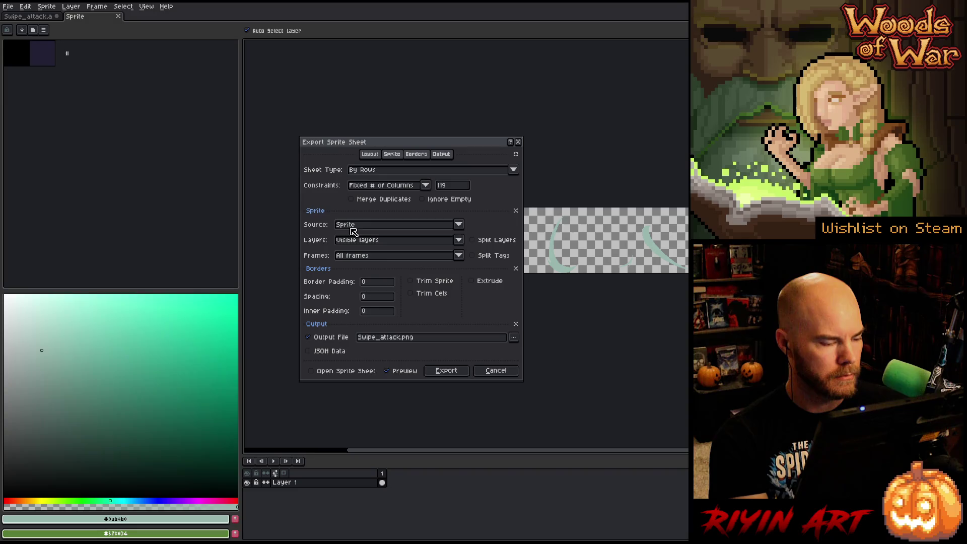
# Step: Set the exported frames to Tag: sprite and Constraints to None
pyautogui.click(361, 256)
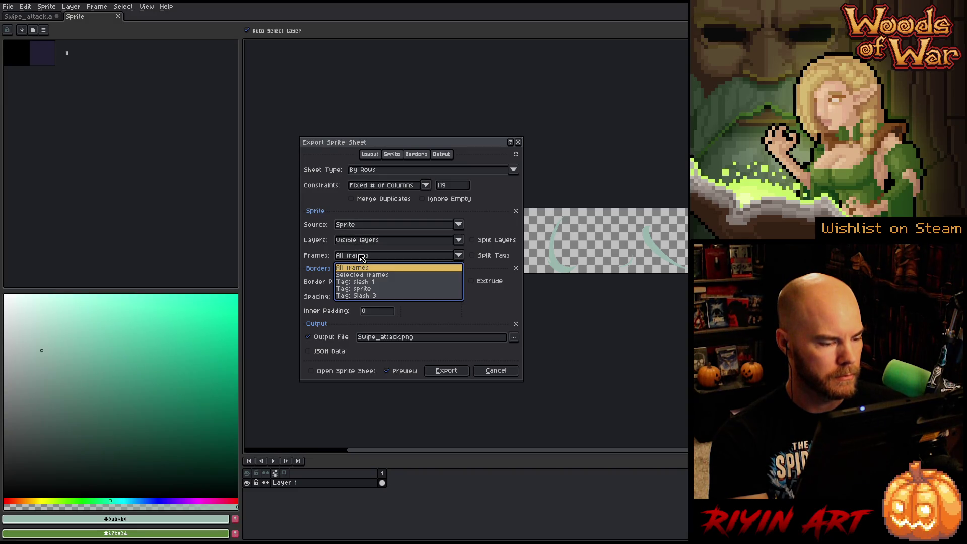
pyautogui.click(376, 289)
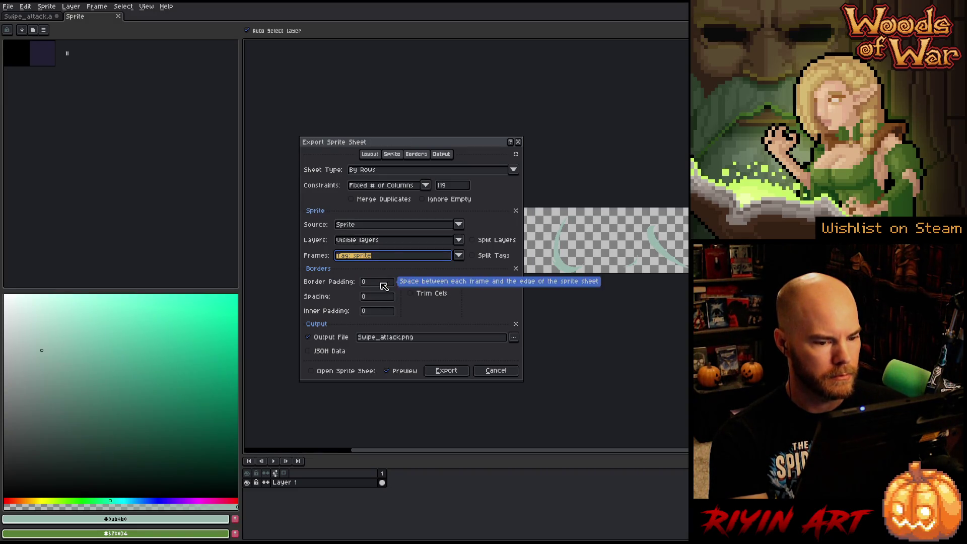
pyautogui.moveTo(364, 123); pyautogui.dragTo(249, 113)
pyautogui.click(311, 156)
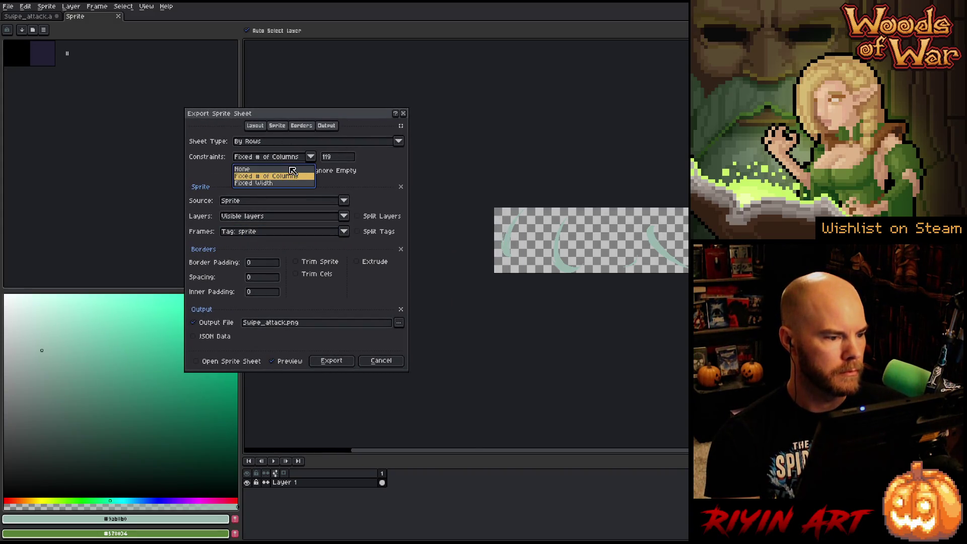
pyautogui.click(286, 173)
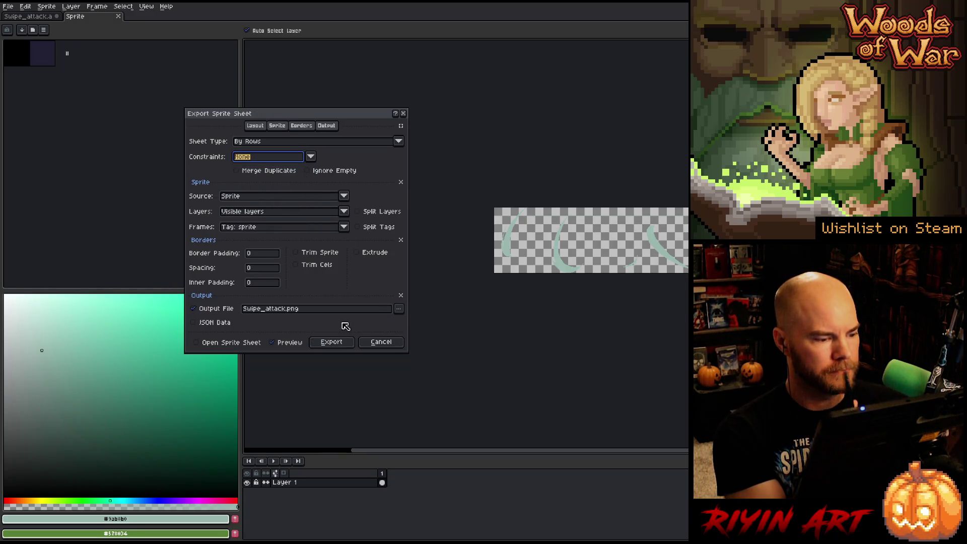
# Step: Make the output name lowercase swipe_attack.png and pick a new save location
pyautogui.click(251, 310)
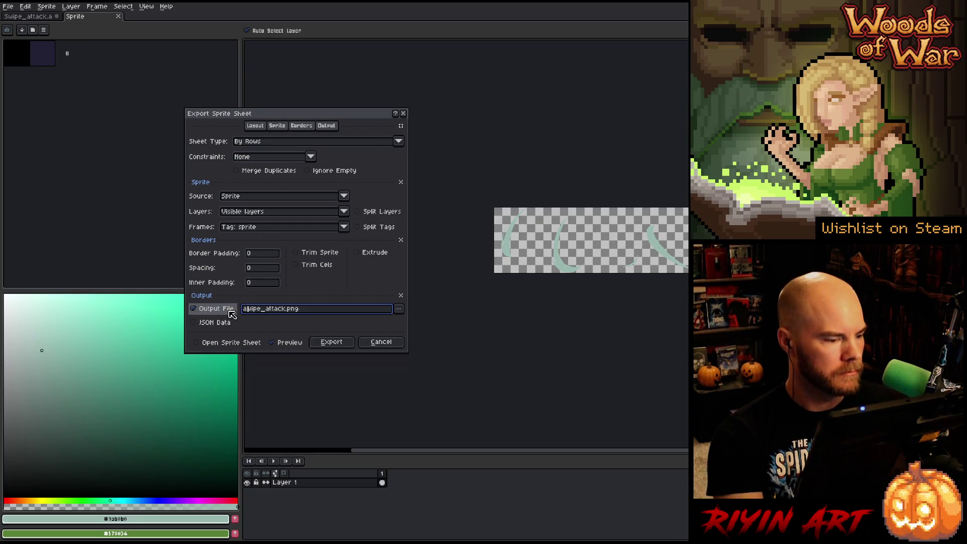
pyautogui.press('BackSpace')
pyautogui.press('BackSpace')
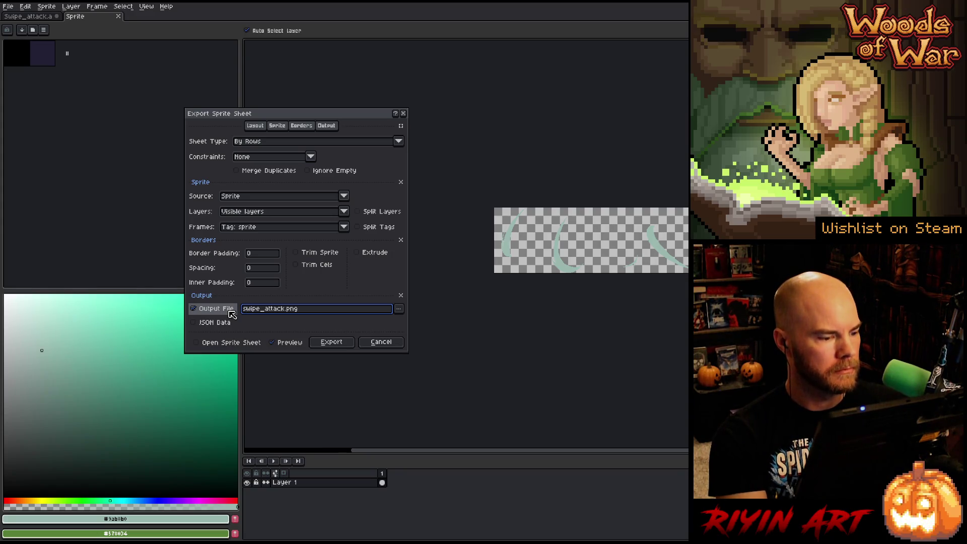
pyautogui.click(399, 308)
pyautogui.click(421, 324)
# Step: Place the sheet in the game's images\enemy folder and export it
pyautogui.click(373, 107)
pyautogui.click(418, 200)
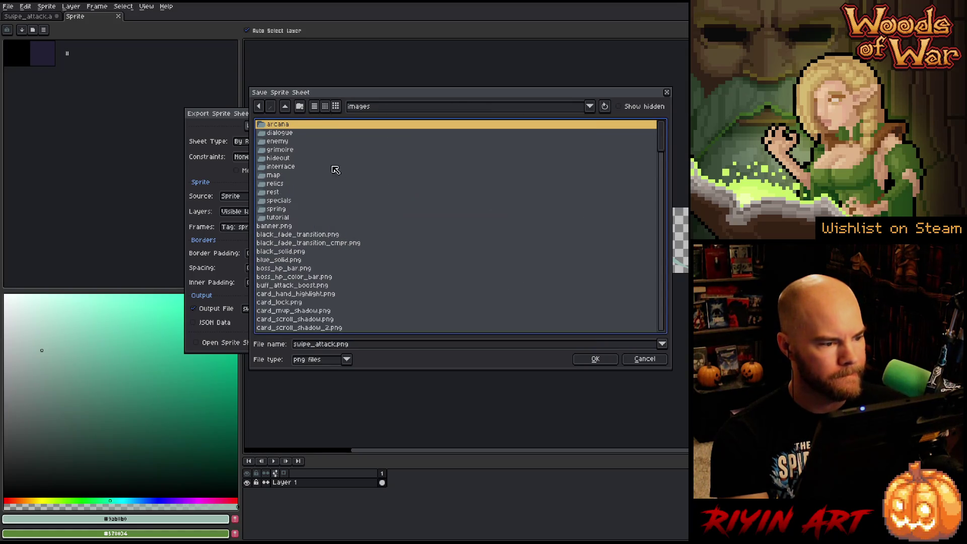
pyautogui.doubleClick(282, 142)
pyautogui.click(382, 109)
pyautogui.click(261, 106)
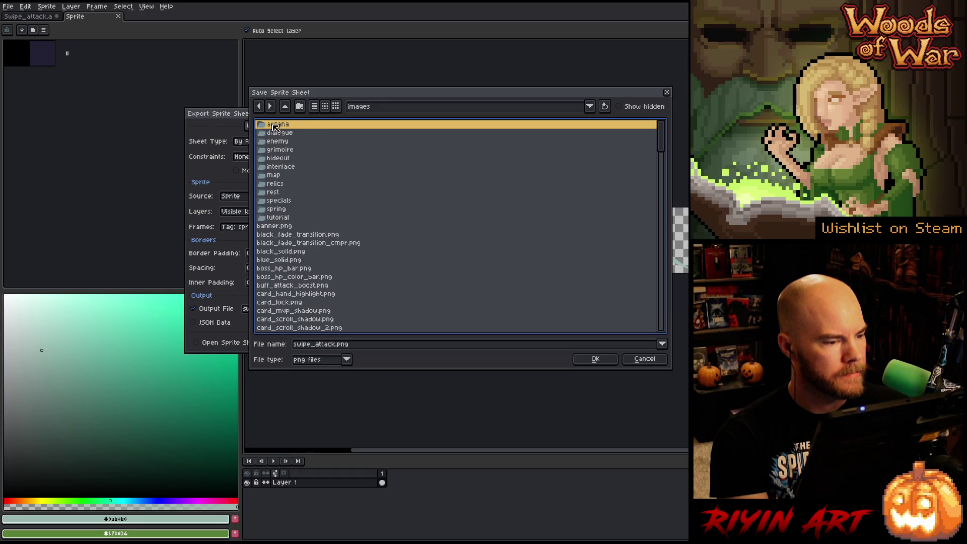
pyautogui.doubleClick(283, 142)
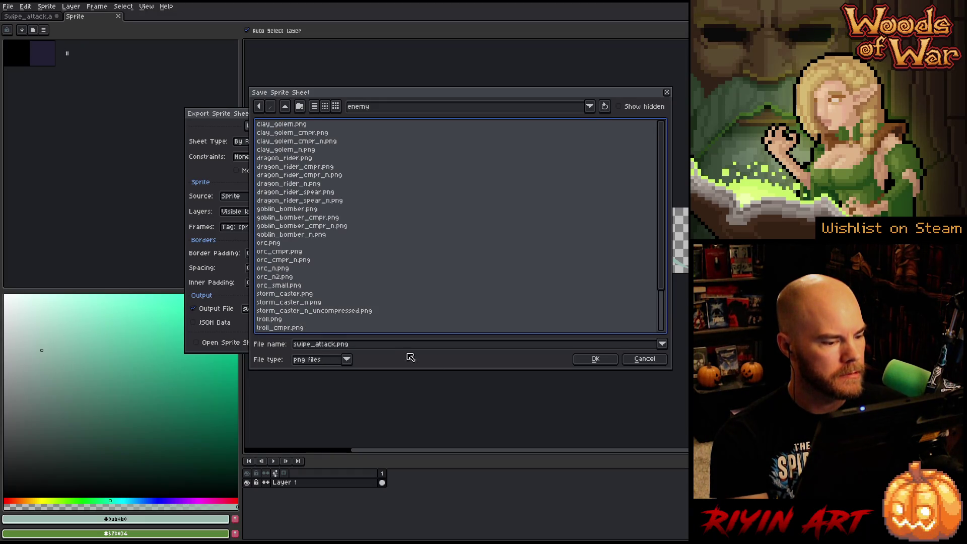
pyautogui.click(585, 360)
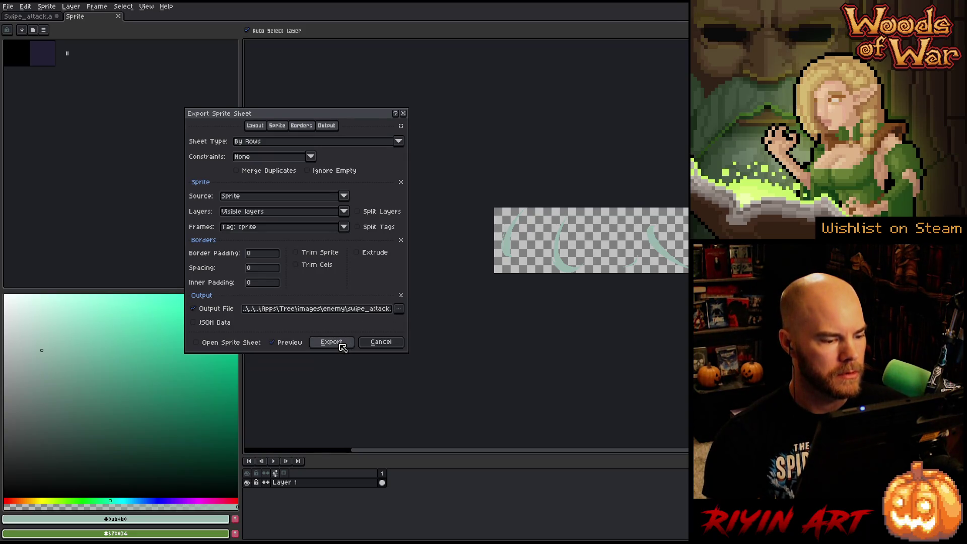
pyautogui.click(332, 343)
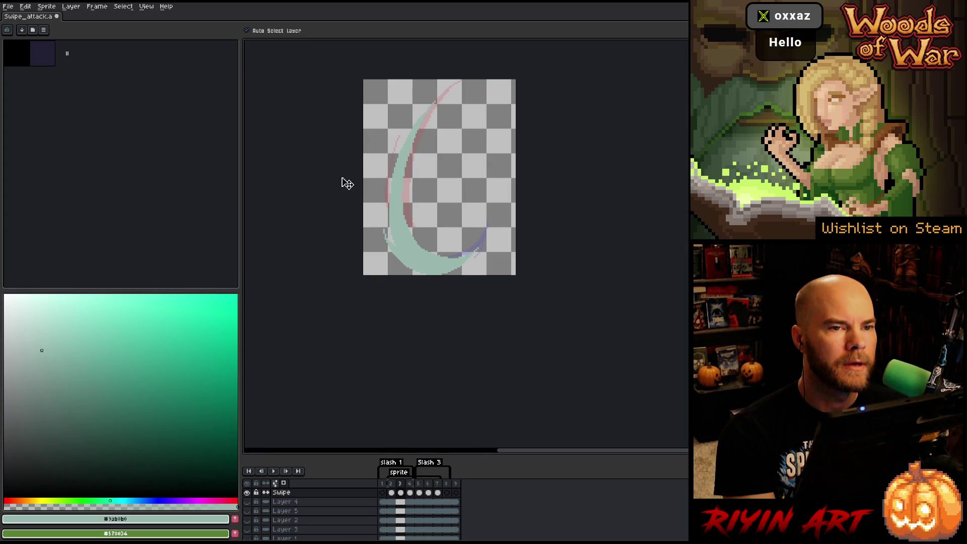
pyautogui.press('m')
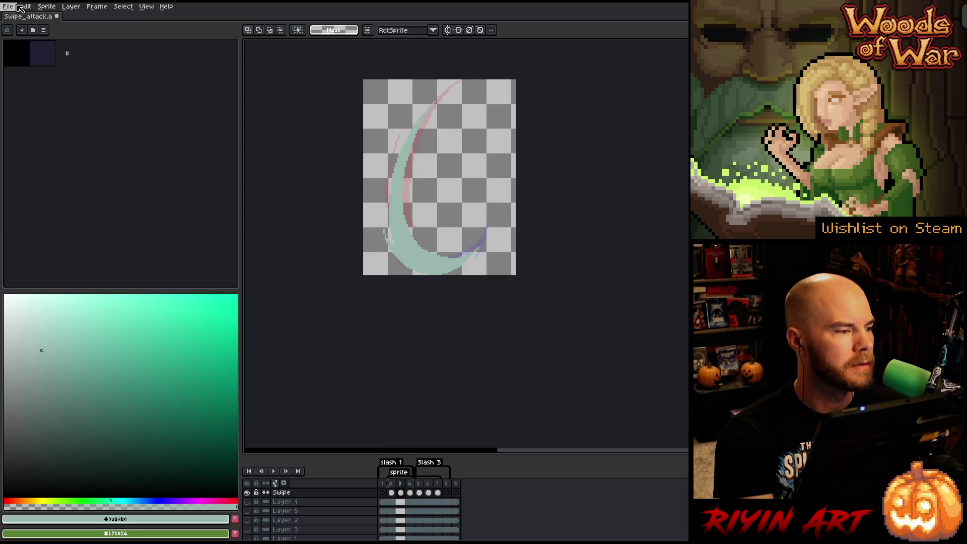
# Step: Save the animation as a new file, Swipe_attack_v2.aseprite
pyautogui.click(10, 6)
pyautogui.click(23, 54)
pyautogui.click(337, 347)
pyautogui.write('_v2')
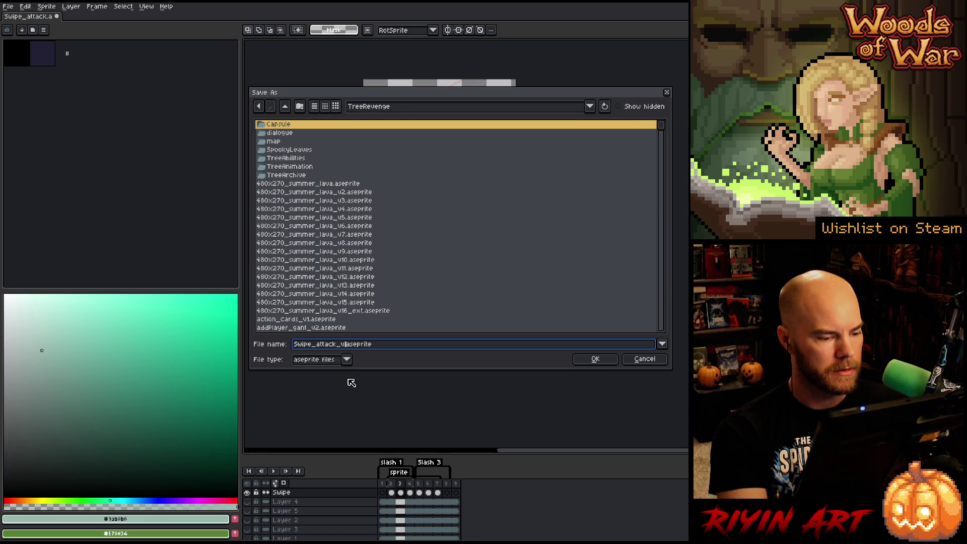
pyautogui.press('Return')
pyautogui.press('Return')
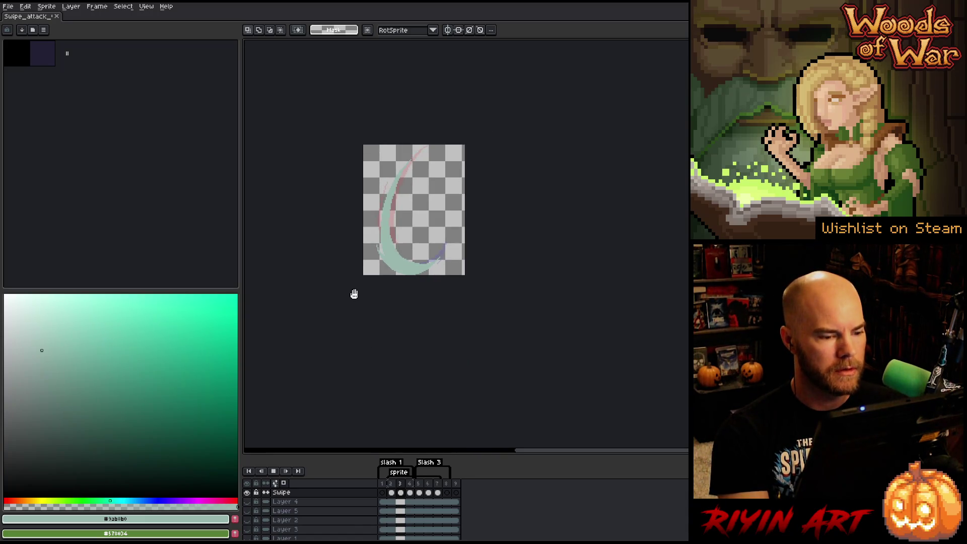
# Step: Stop the animation playback and bring up File > Open Recent
pyautogui.scroll(-1, 384, 233)
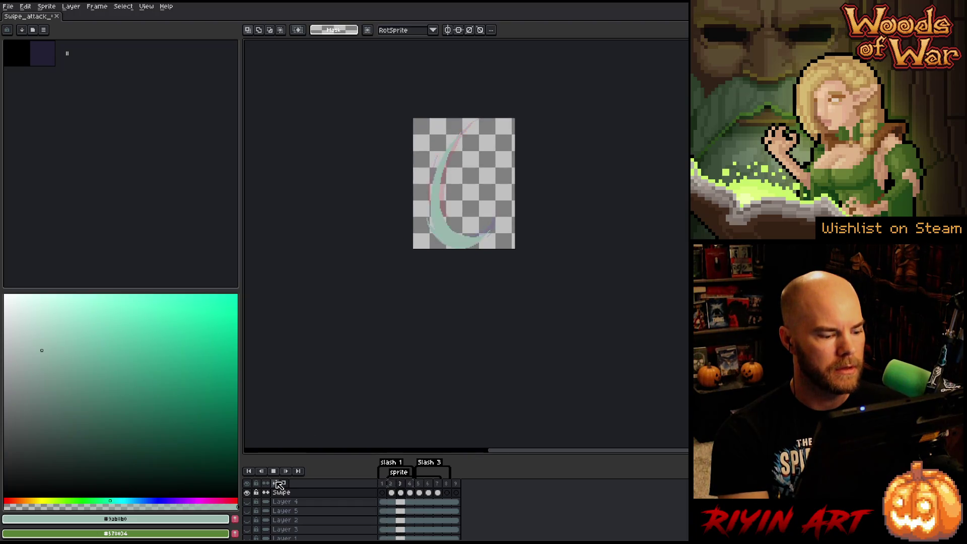
pyautogui.scroll(1, 463, 224)
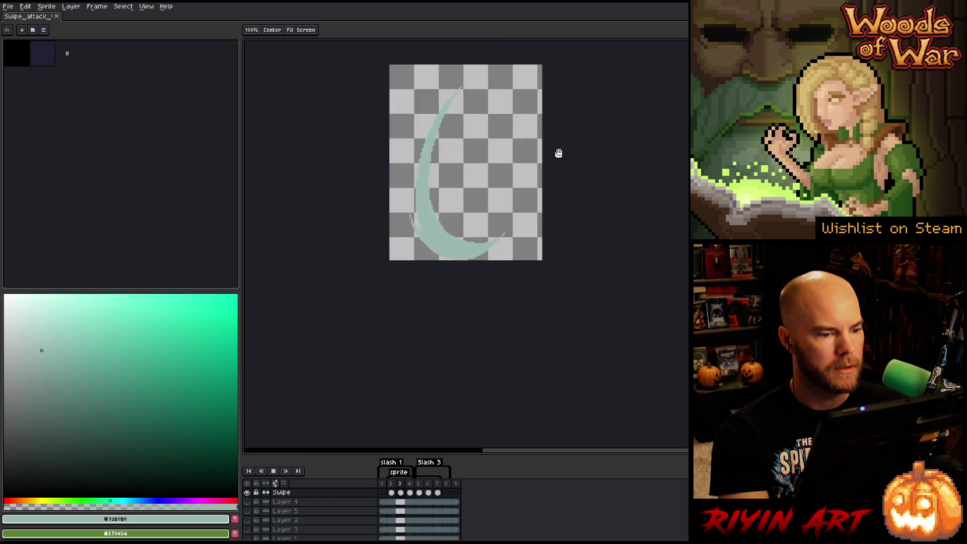
pyautogui.press('Return')
pyautogui.click(8, 6)
pyautogui.moveTo(19, 36)
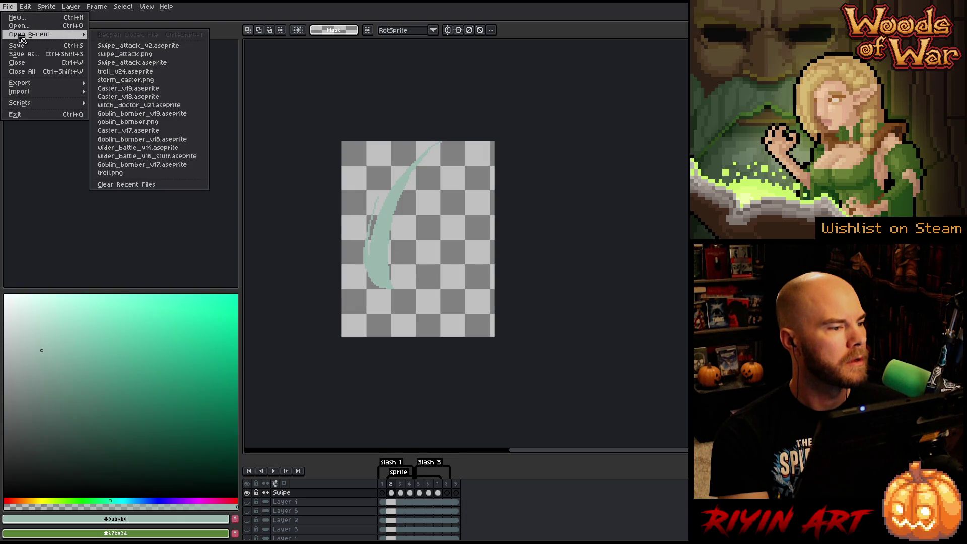
# Step: Open Goblin_bomber from recent files, play it, then play only its Explosion tag
pyautogui.click(187, 114)
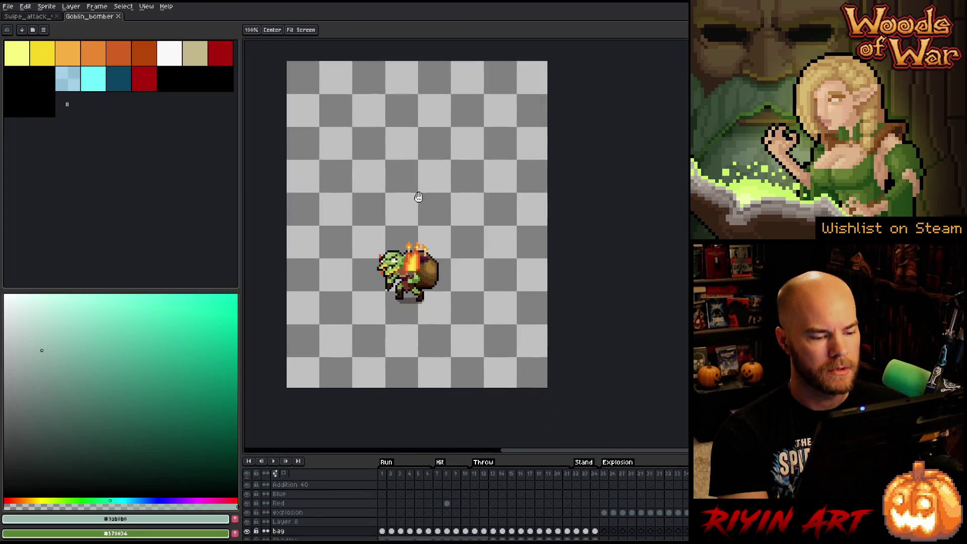
pyautogui.press('Return')
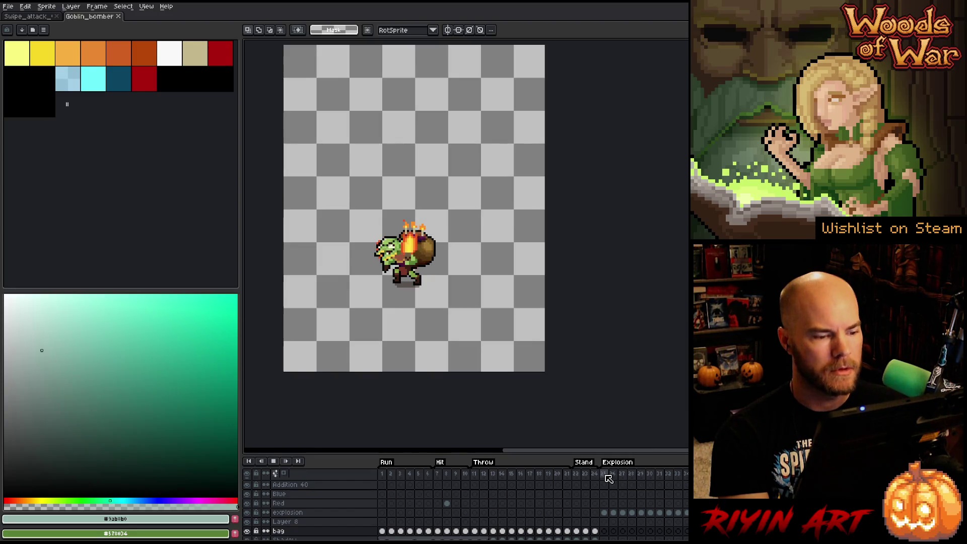
pyautogui.scroll(2, 421, 345)
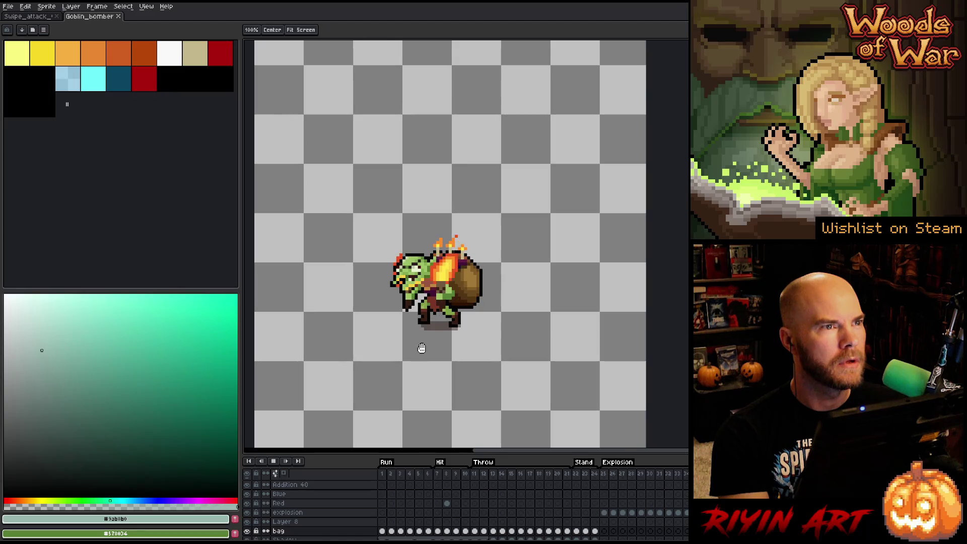
pyautogui.scroll(-2, 419, 348)
pyautogui.press('m')
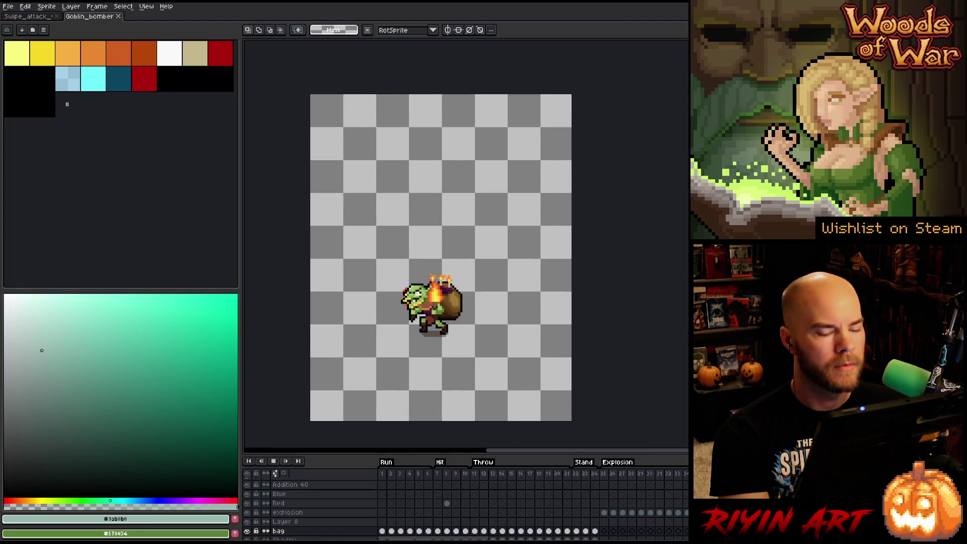
pyautogui.click(605, 474)
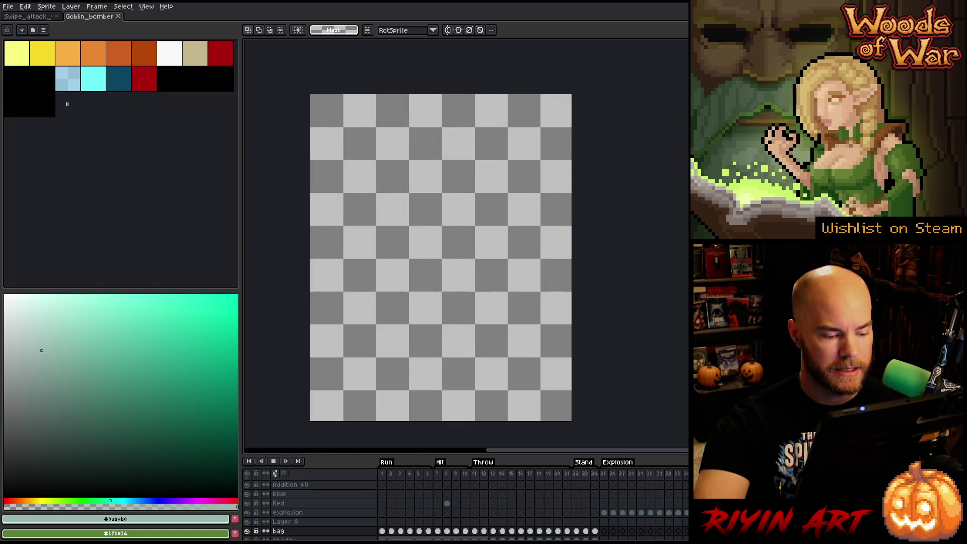
# Step: Stop playback at frame 1, then zoom in and pan to centre the goblin
pyautogui.press('Return')
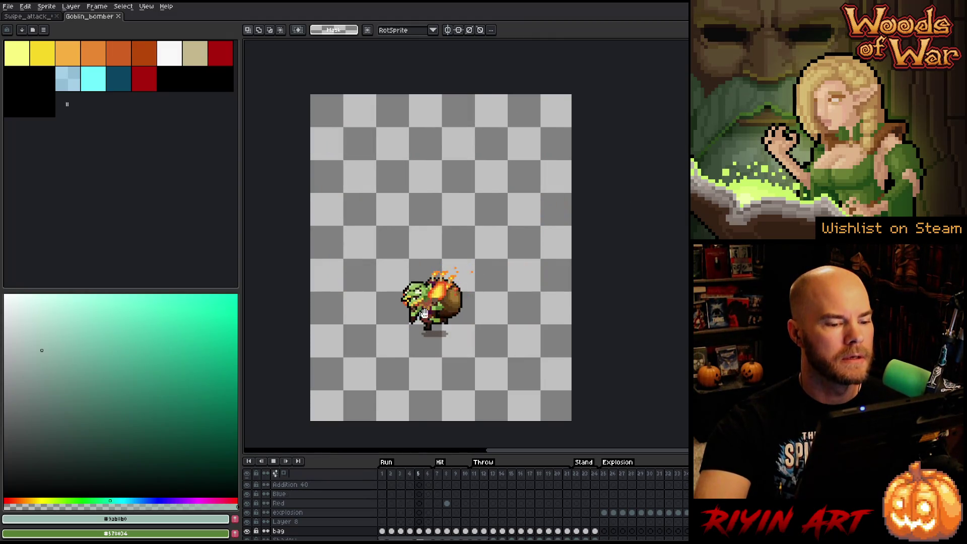
pyautogui.scroll(3, 454, 307)
pyautogui.moveTo(454, 307); pyautogui.dragTo(539, 342)
pyautogui.moveTo(690, 249)
pyautogui.mouseDown()
pyautogui.moveTo(524, 261)
pyautogui.moveTo(566, 268)
pyautogui.mouseUp()
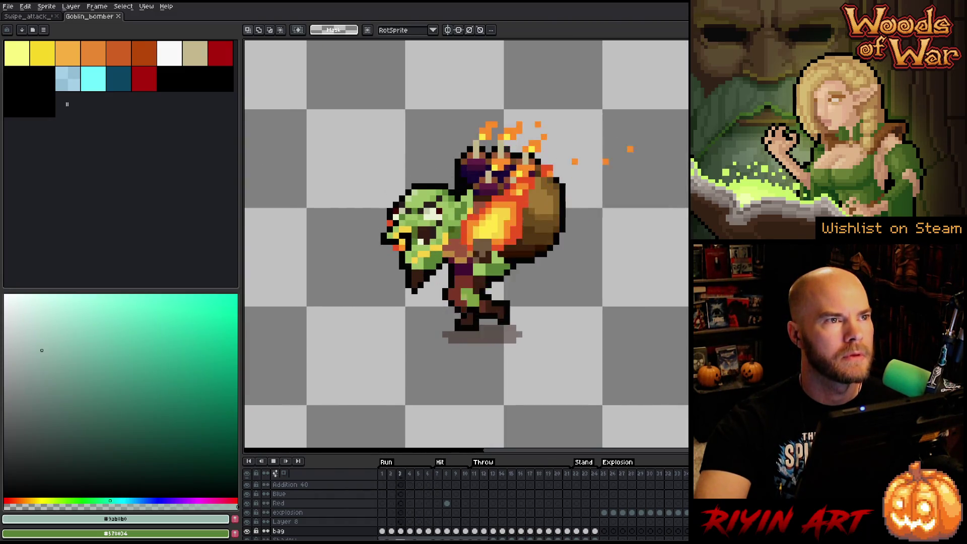